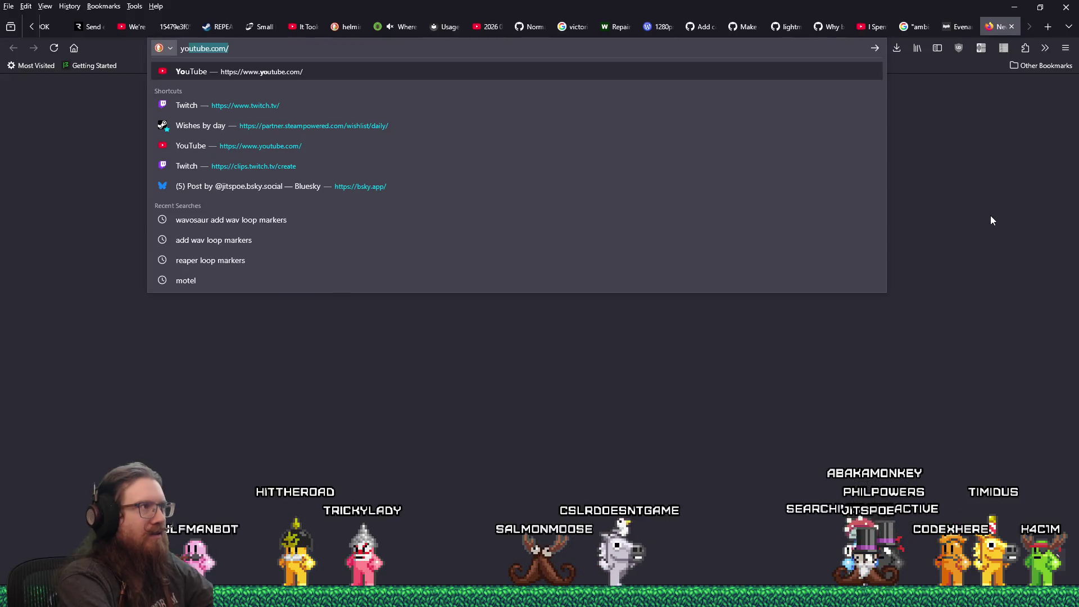
Load YouTube, search for 'retro FPS' and scroll through the results
key("Return")
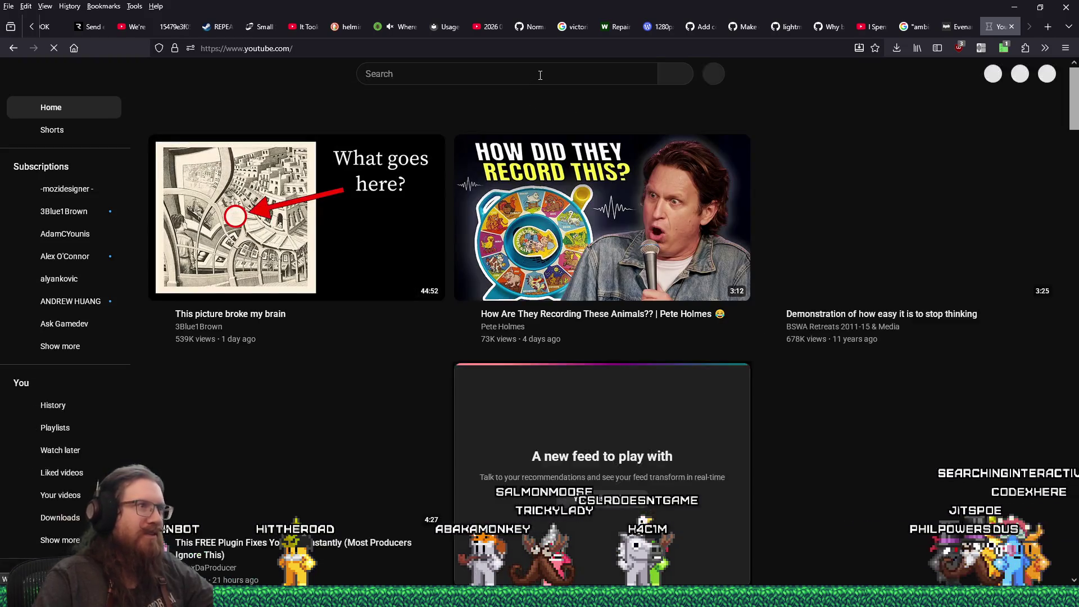
left_click(540, 75)
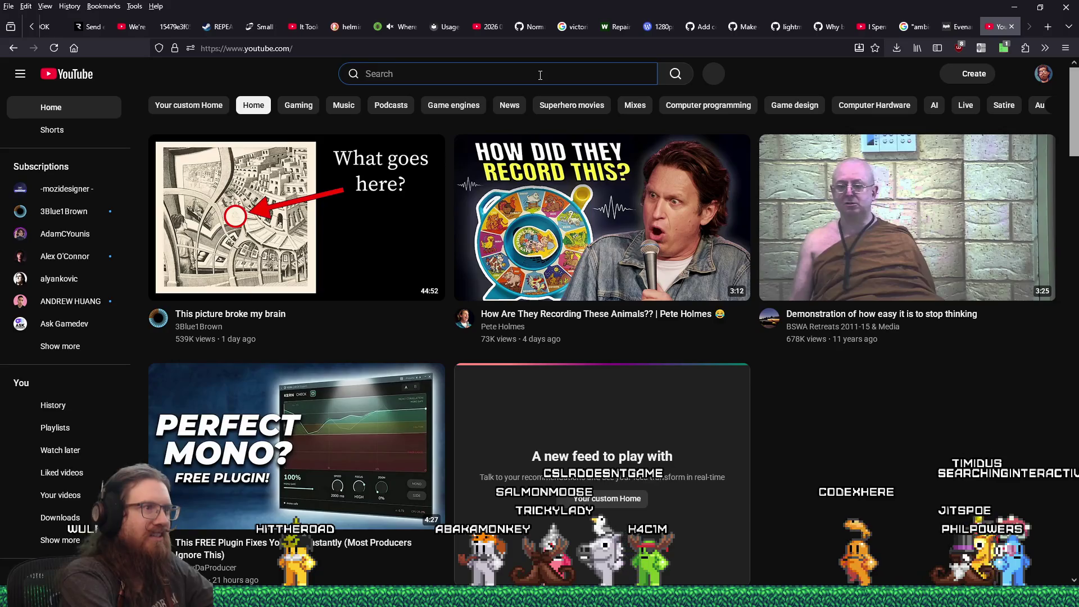
type("retro FPS")
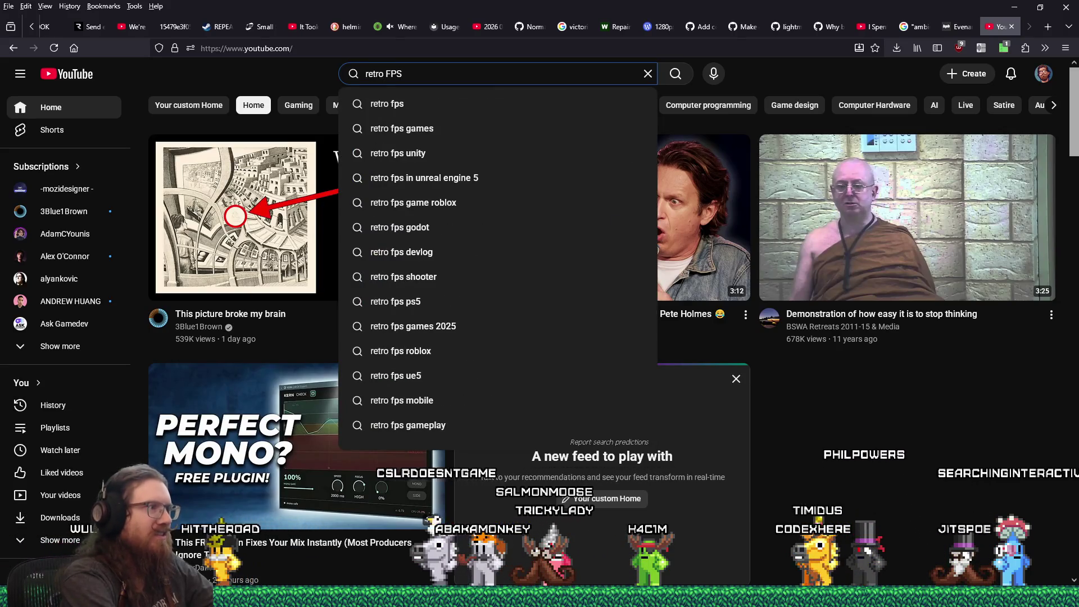
key("Return")
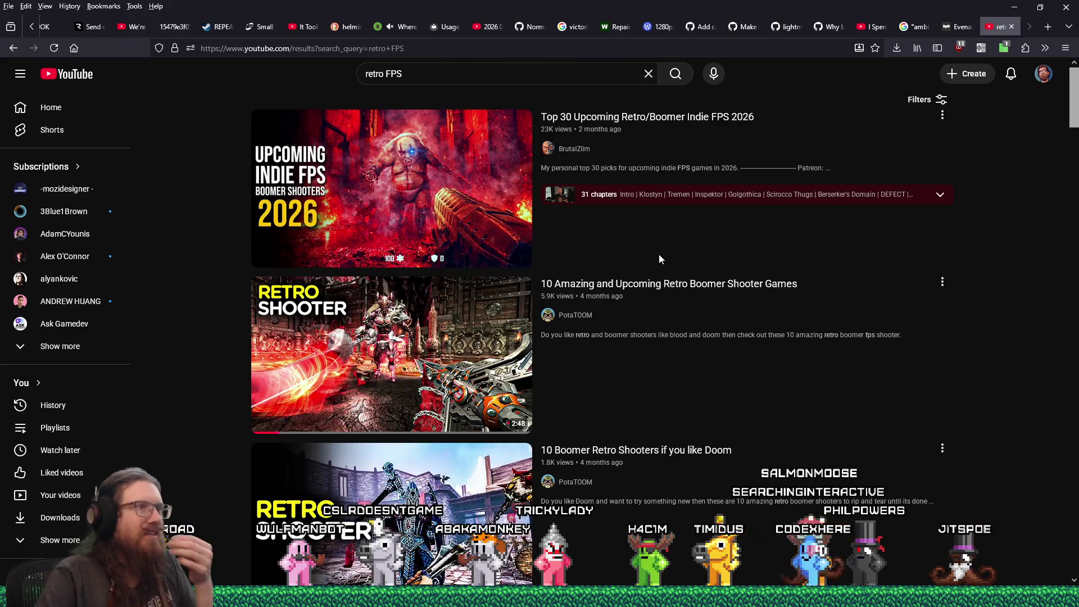
mouse_move(659, 254)
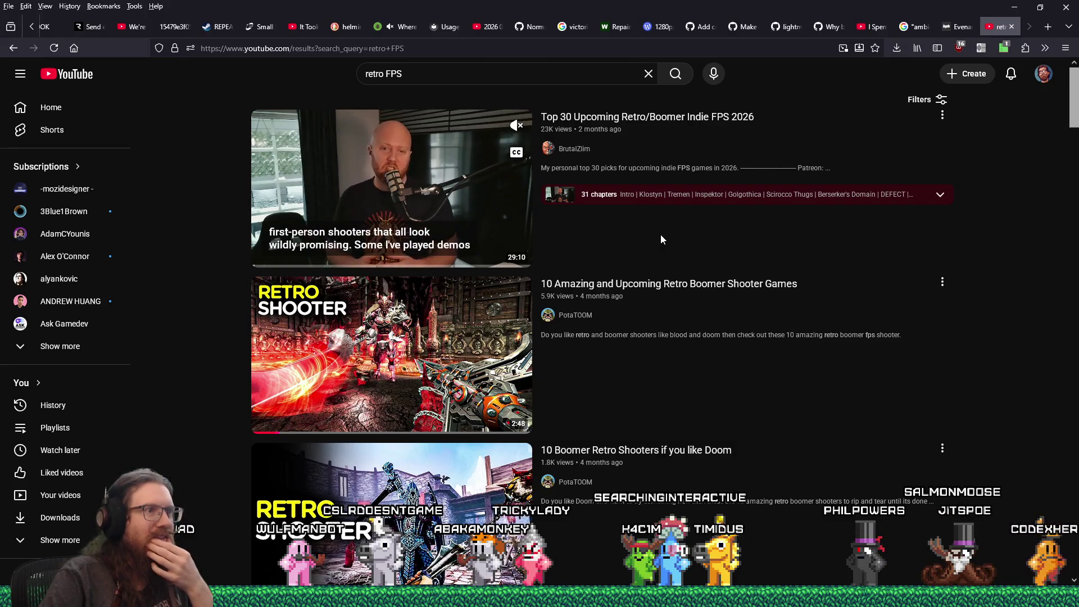
scroll(661, 239, "down", 2)
scroll(661, 240, "down", 4)
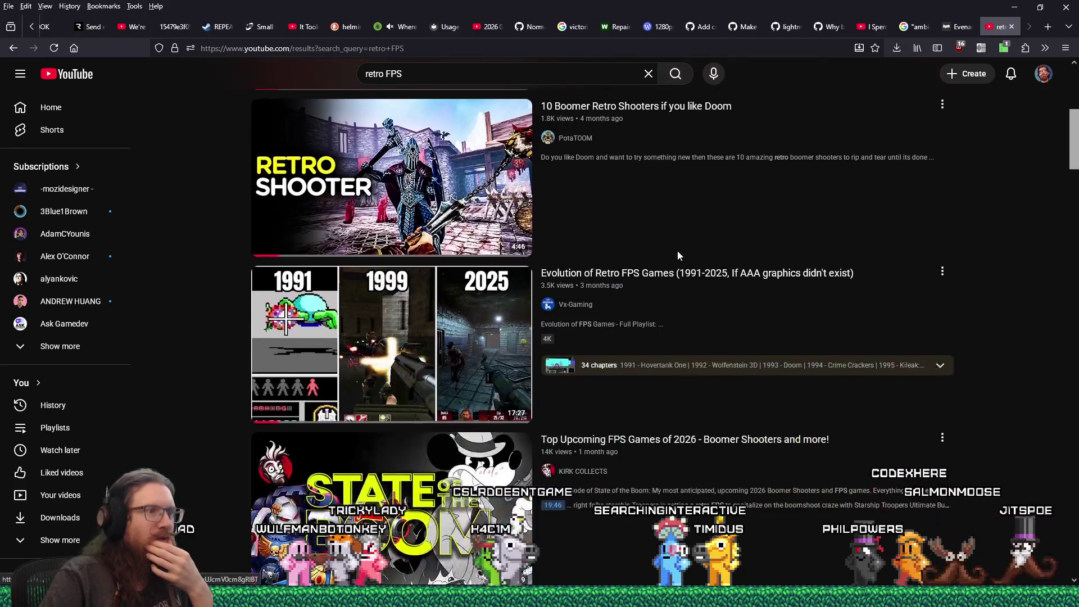
scroll(1016, 297, "down", 6)
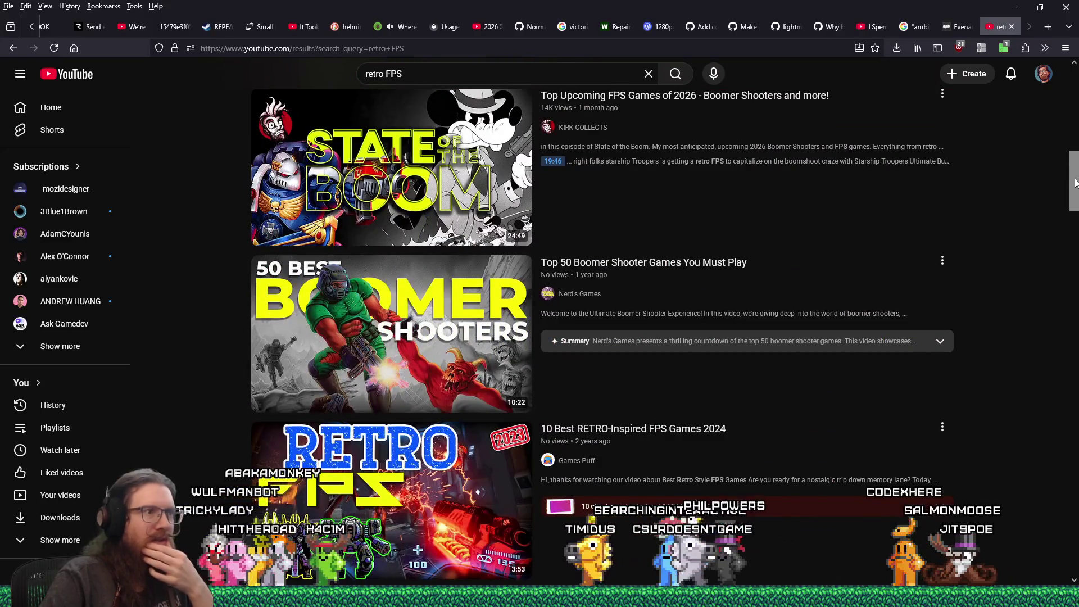
left_click_drag(1073, 185, 1075, 106)
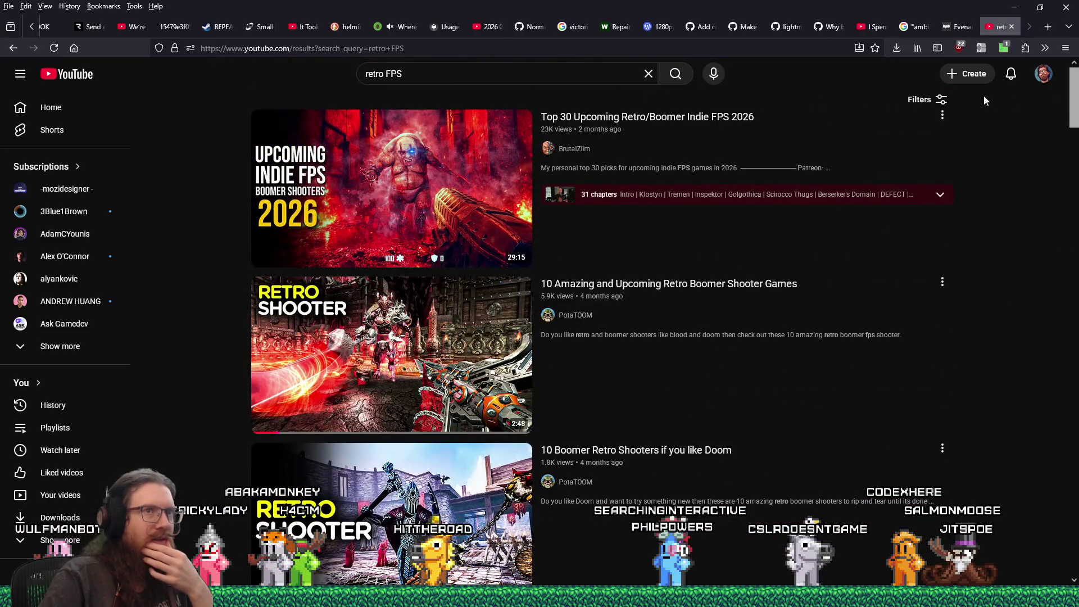
Filter the retro FPS results to This month's uploads and browse the filtered list
left_click(939, 98)
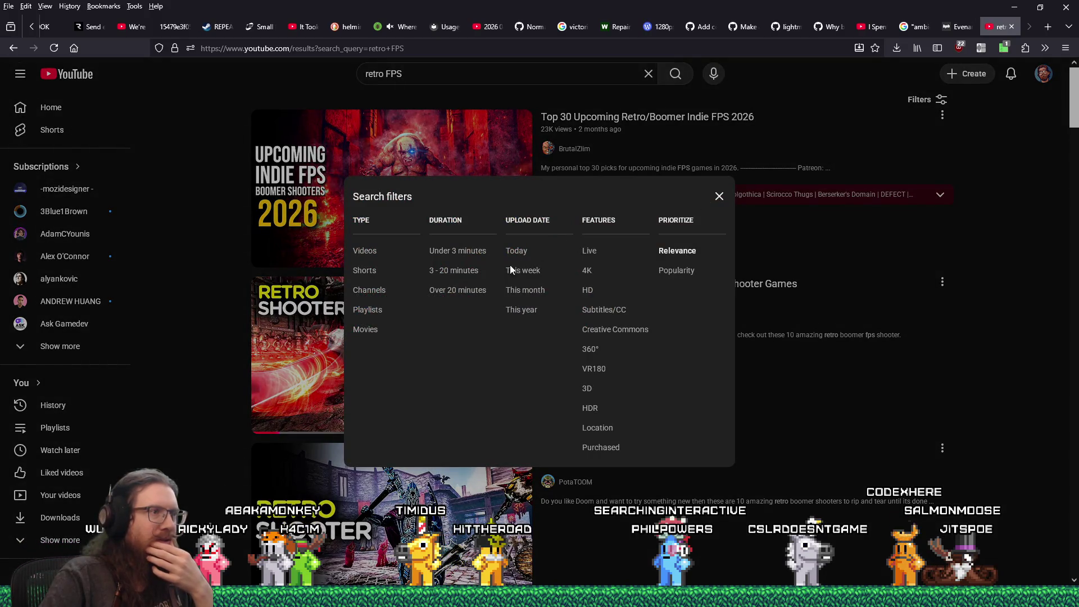
left_click(538, 290)
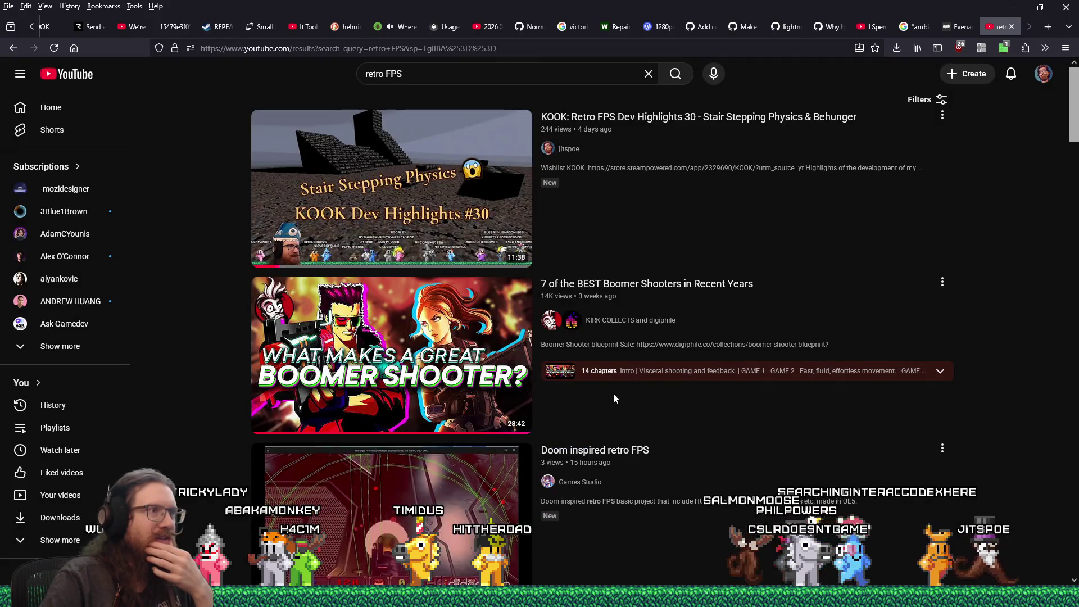
mouse_move(667, 479)
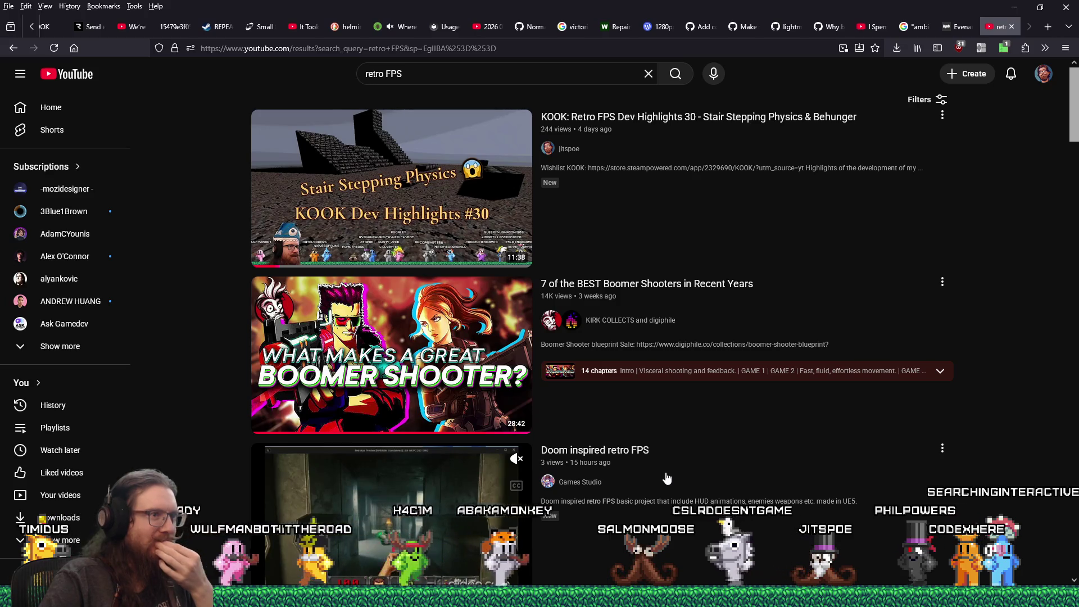
scroll(667, 478, "down", 1)
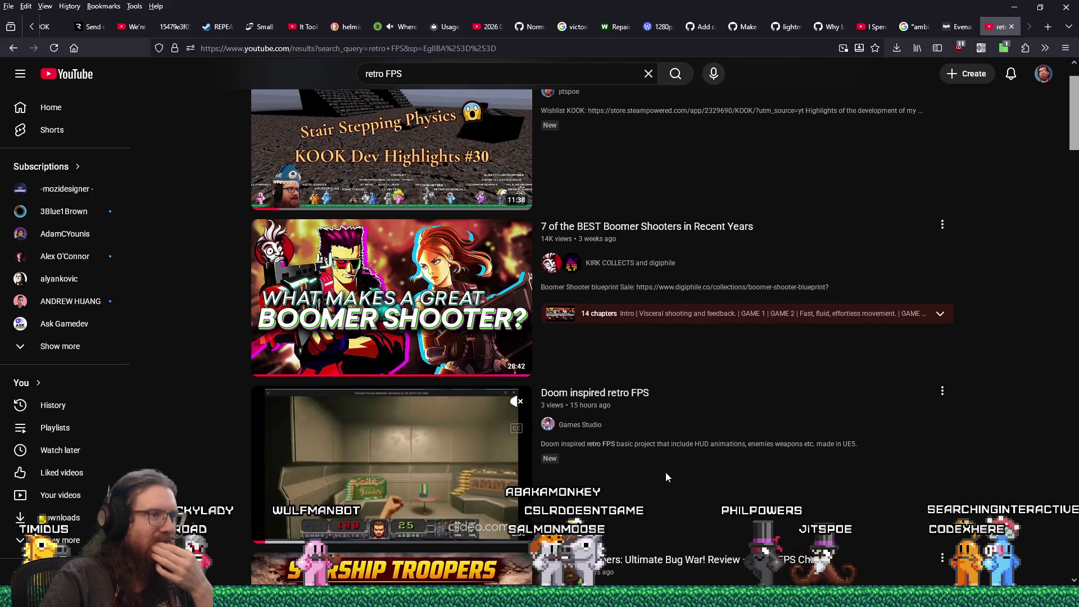
scroll(666, 477, "down", 3)
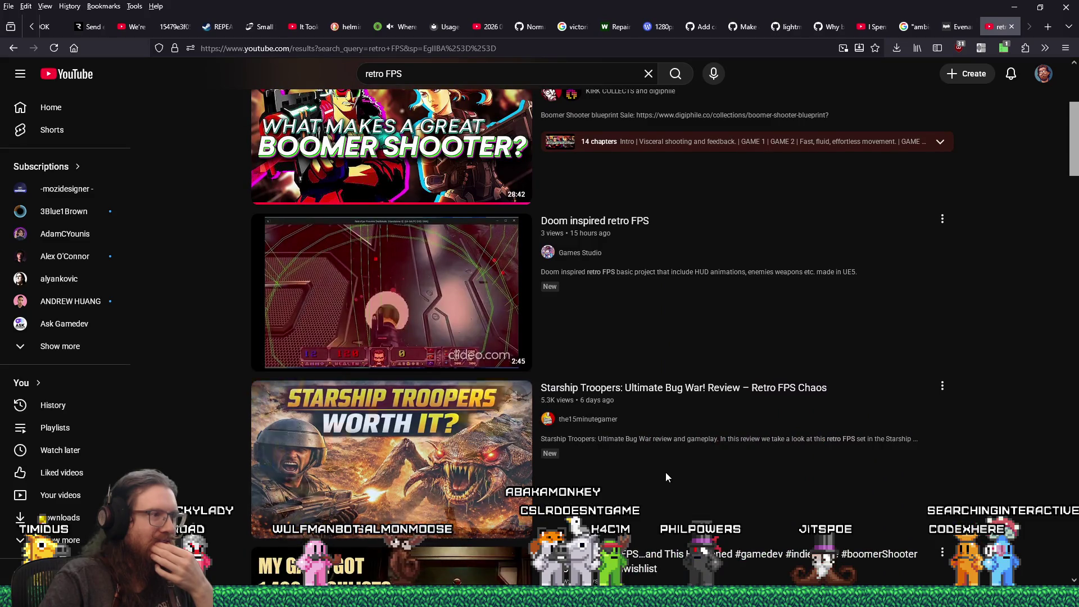
scroll(667, 477, "down", 2)
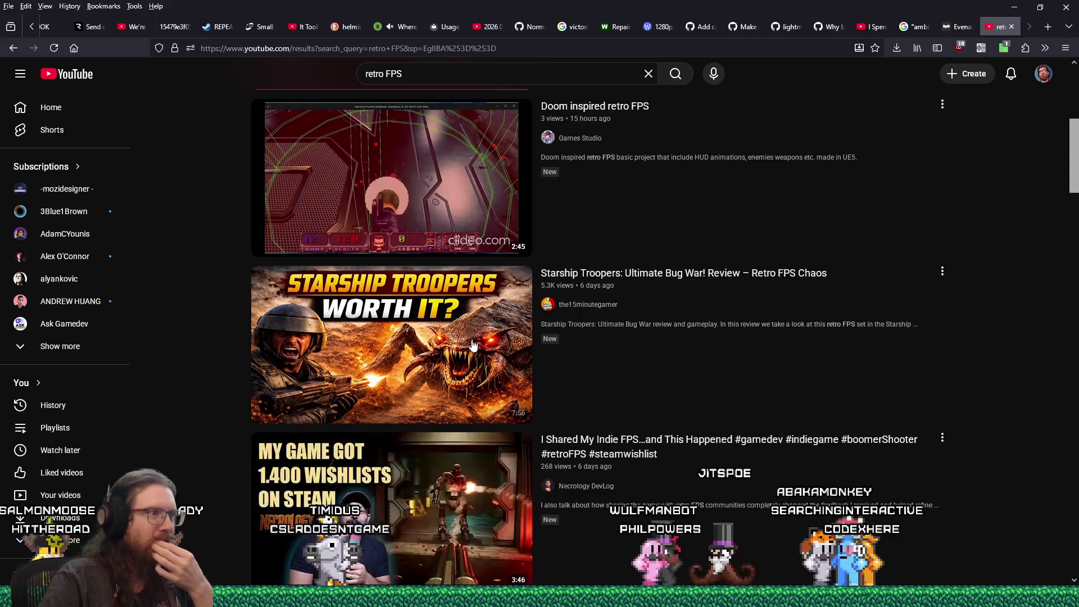
mouse_move(472, 342)
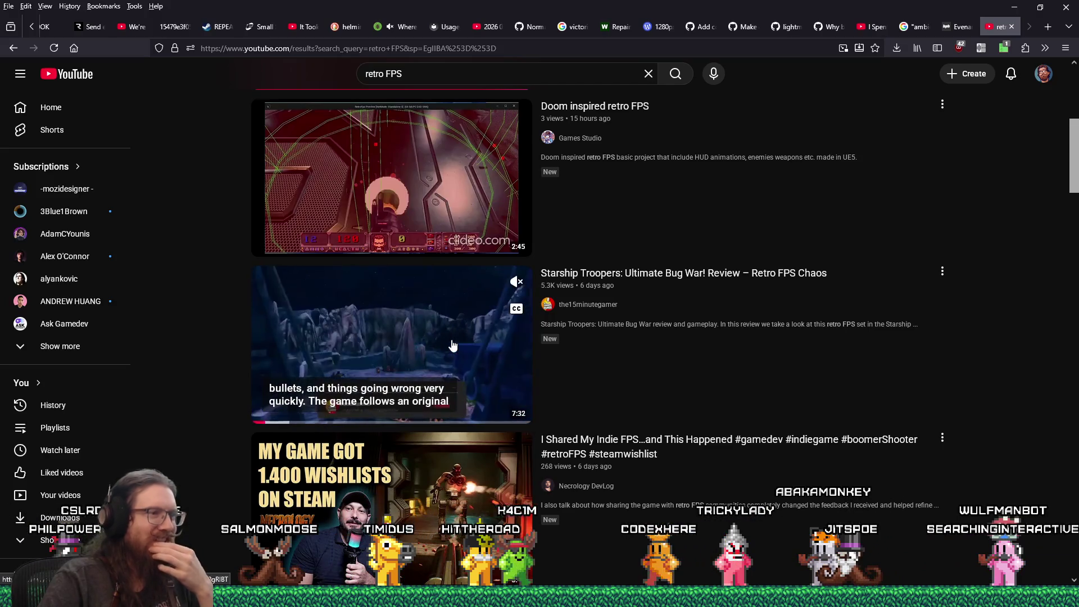
Open the15minutegamer channel from the Starship Troopers review and scroll its home tab
left_click(595, 306)
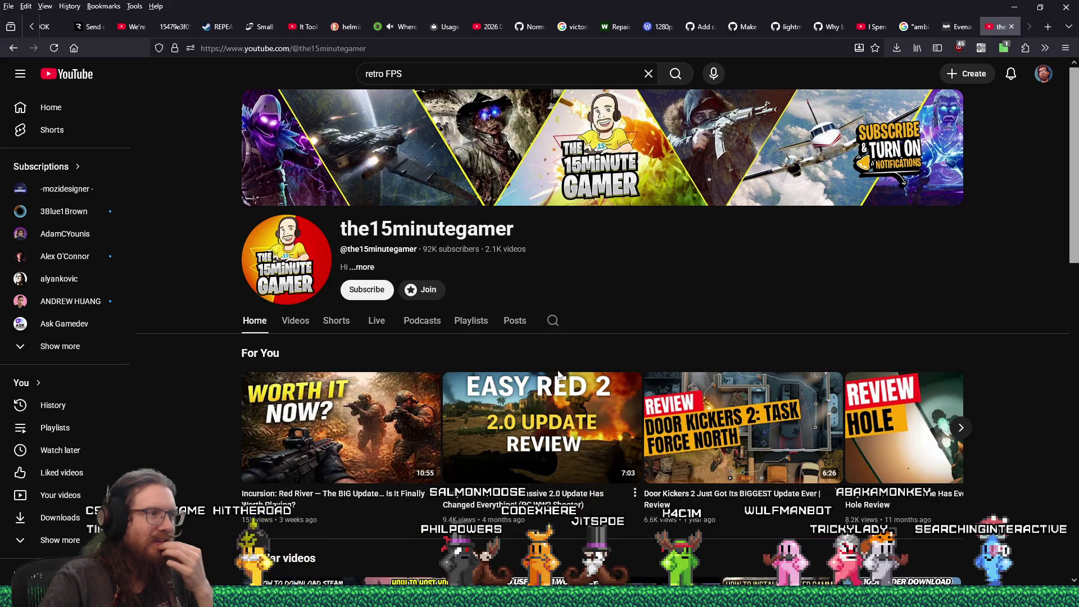
scroll(559, 374, "down", 4)
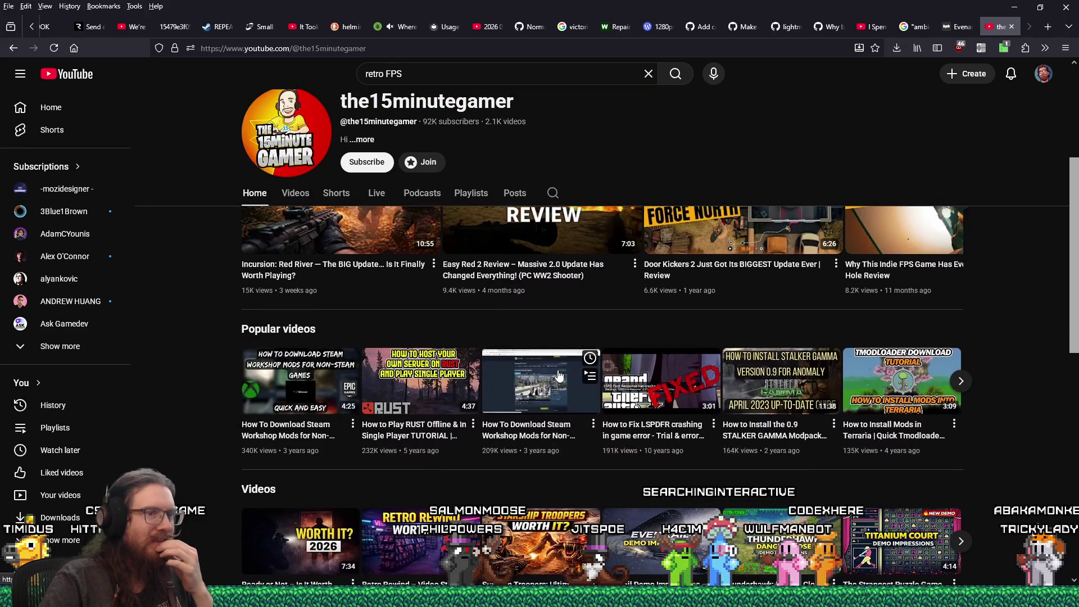
scroll(560, 376, "down", 4)
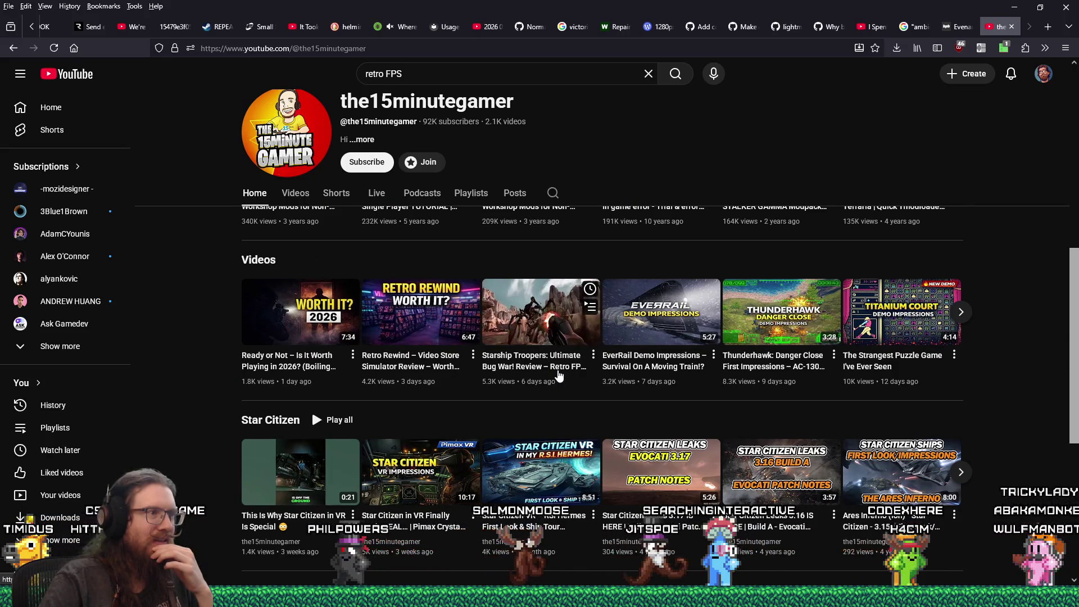
scroll(559, 375, "down", 3)
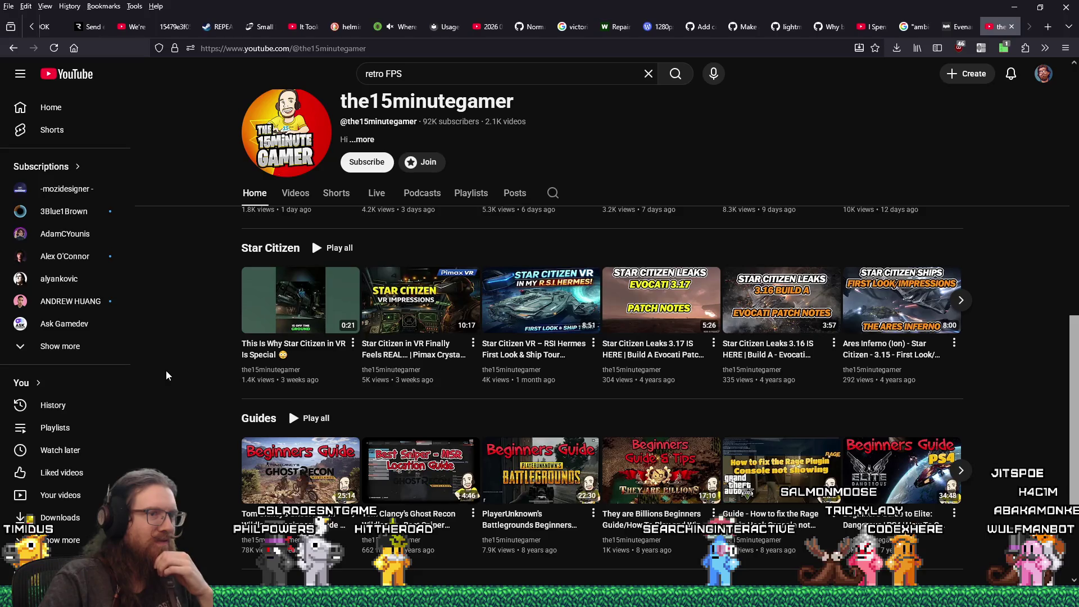
scroll(166, 376, "down", 3)
scroll(166, 372, "up", 10)
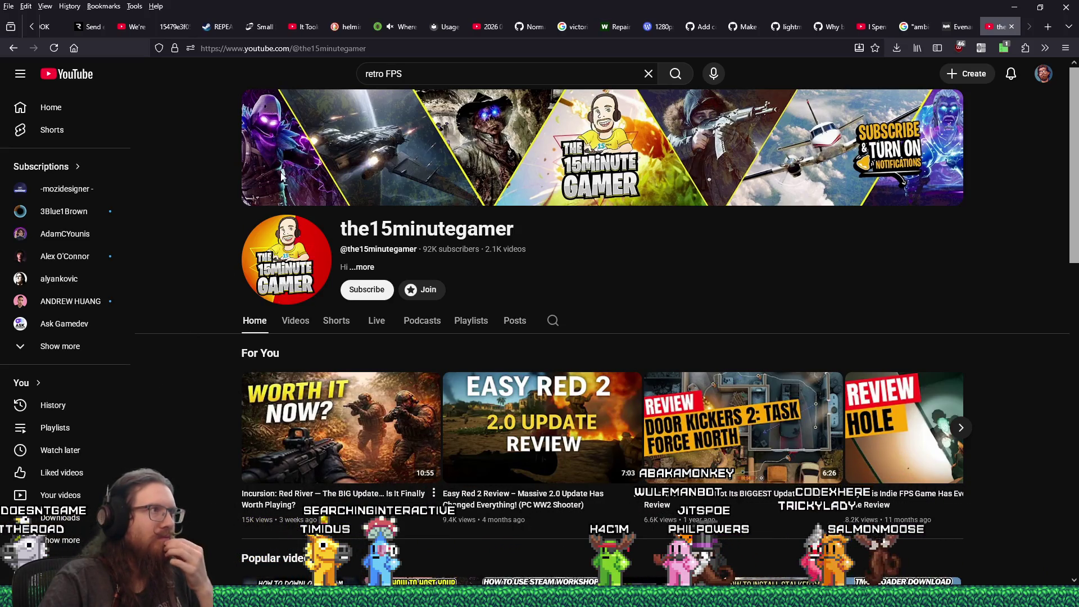
Copy the channel handle from the address bar and bring kook_marketing.txt forward
double_click(331, 49)
right_click(332, 50)
key("Escape")
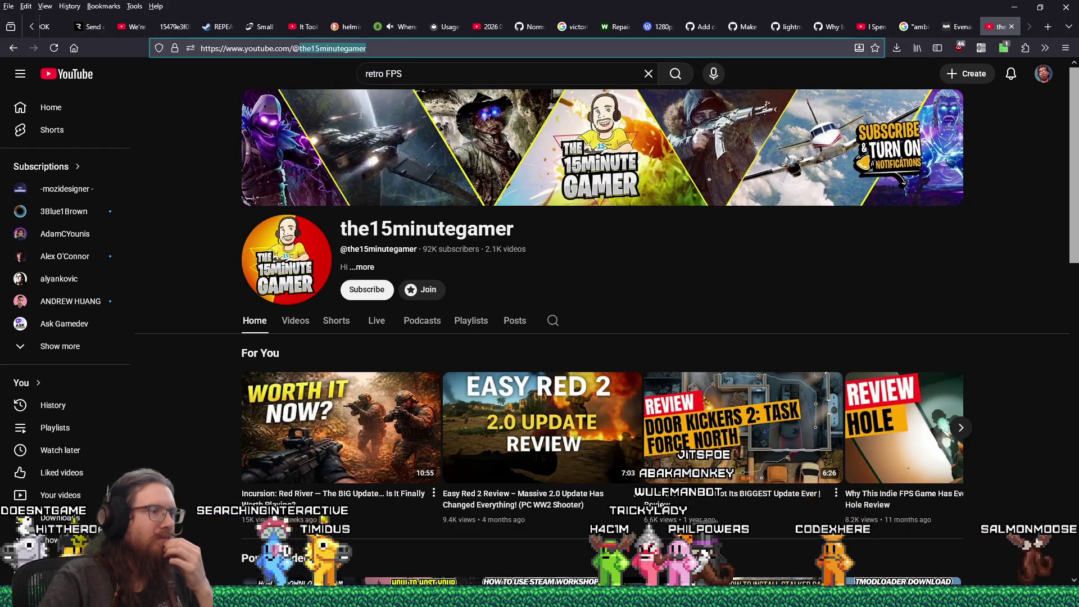
mouse_move(427, 597)
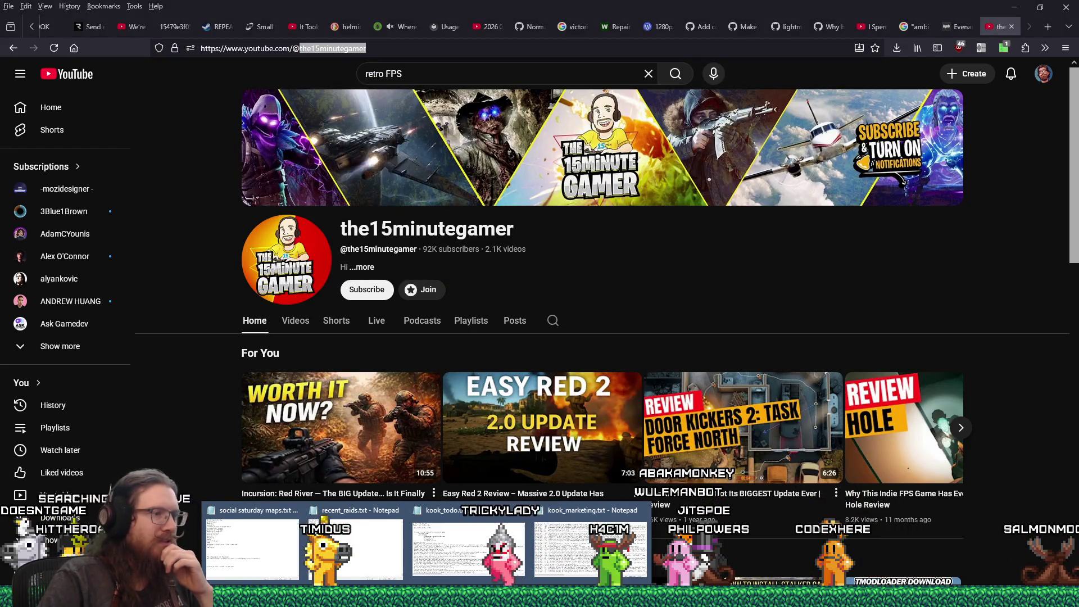
left_click(568, 544)
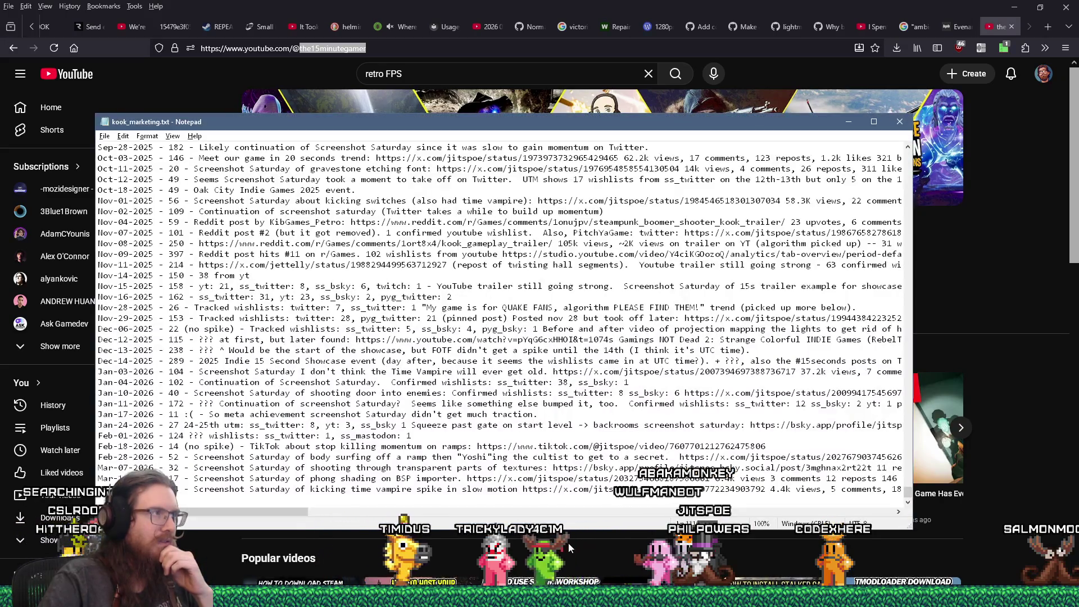
left_click(628, 457)
type("f")
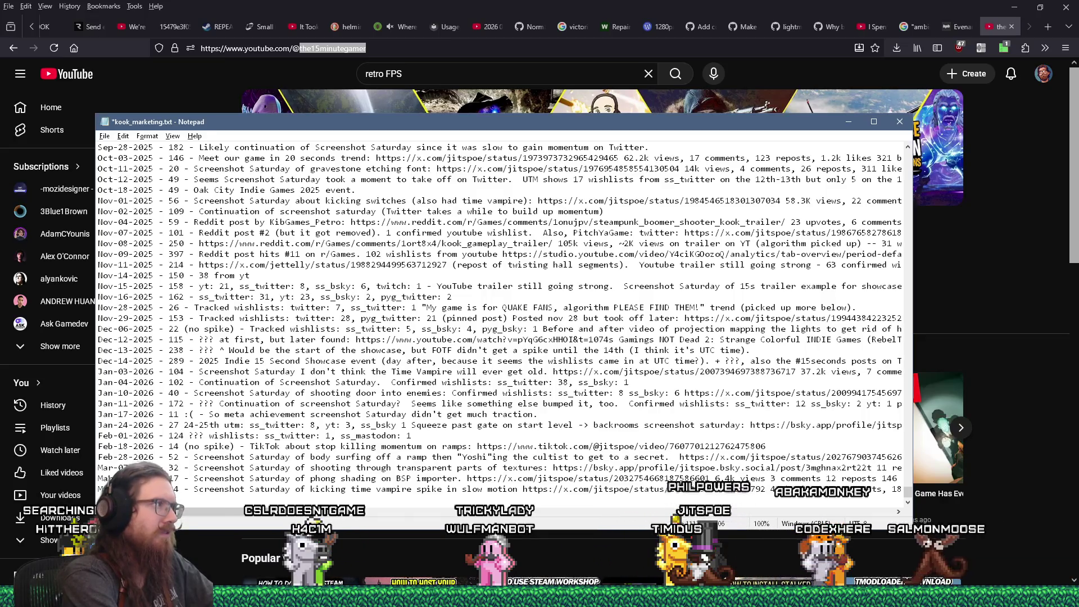
Search the notes for the handle, then jump to the General gaming creators section
key("ctrl+f")
key("Return")
key("Return")
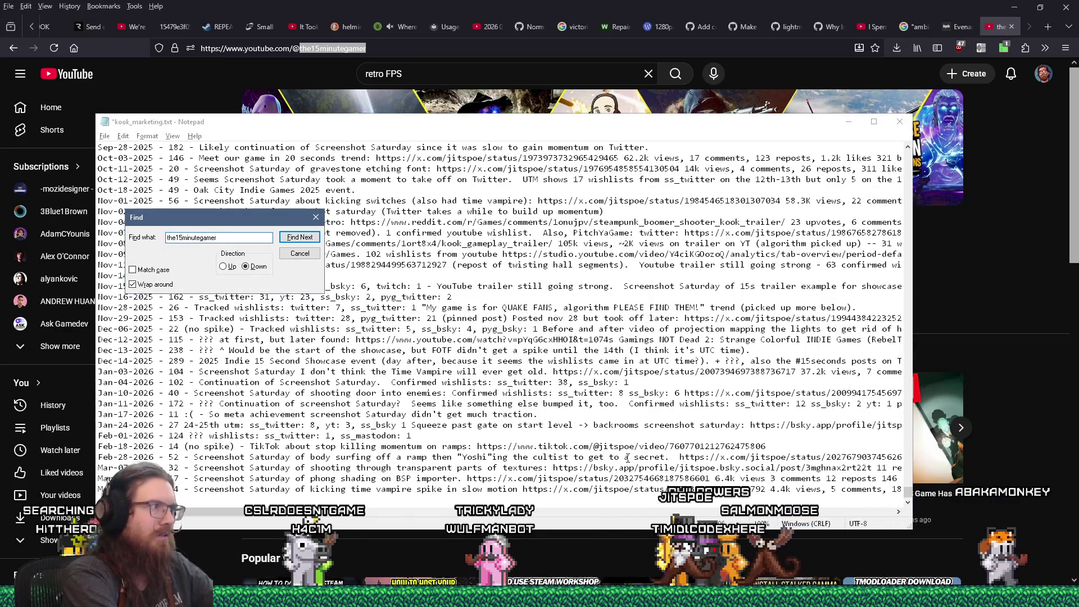
key("Escape")
scroll(912, 467, "up", 10)
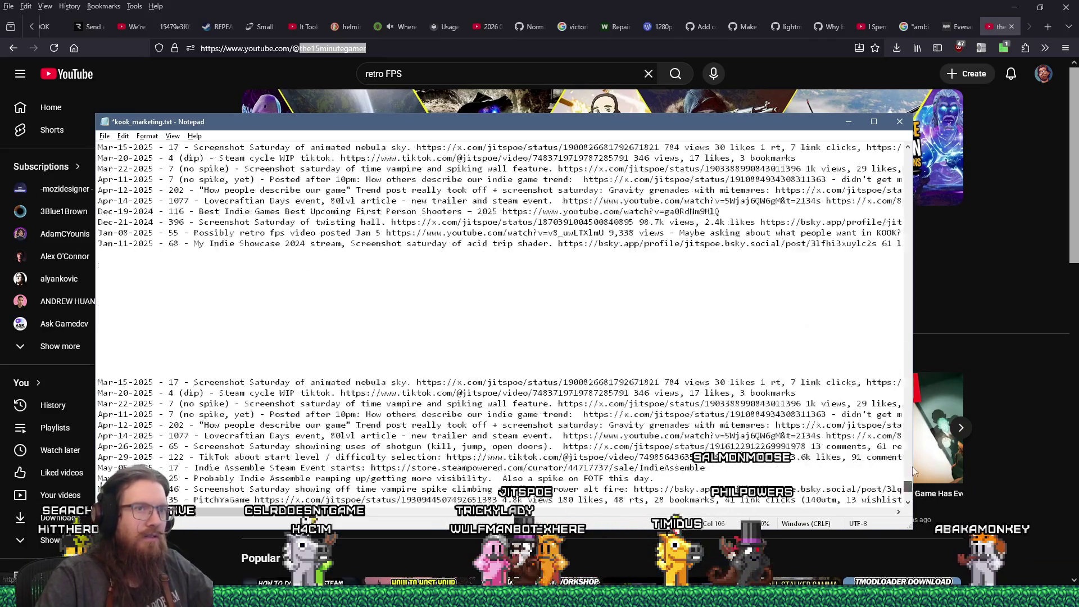
mouse_move(908, 486)
left_mouse_down()
mouse_move(903, 151)
mouse_move(906, 219)
left_mouse_up()
left_click(790, 221)
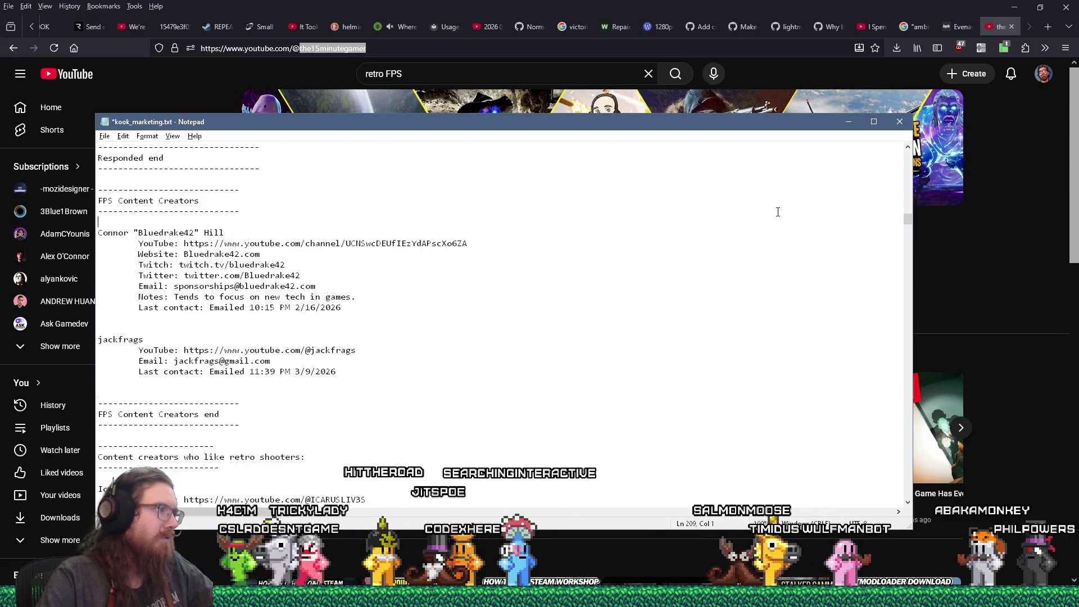
key("ctrl+f")
type("general")
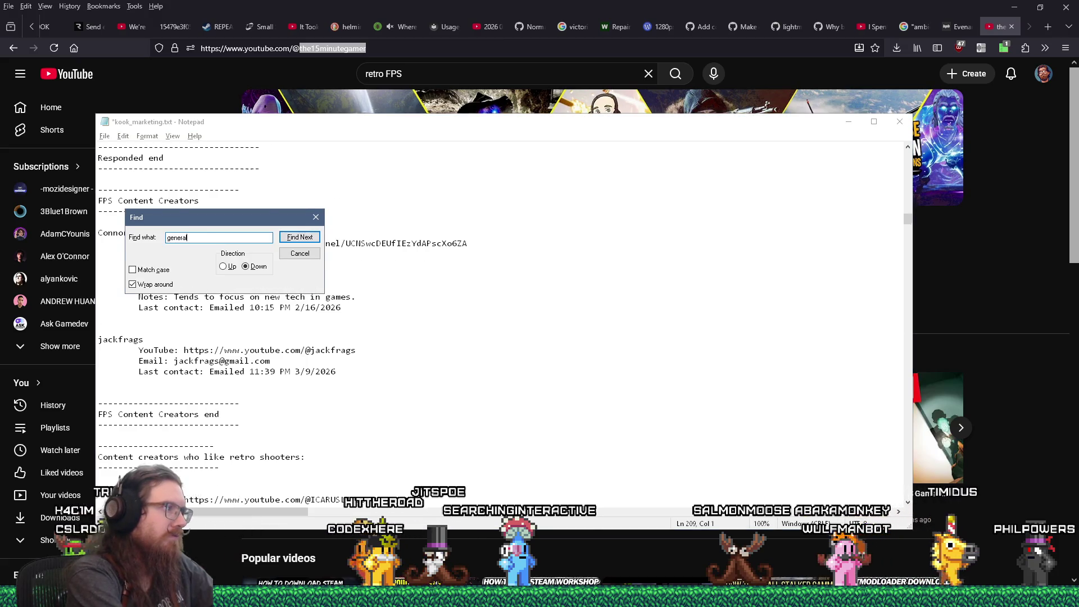
key("Return")
key("Escape")
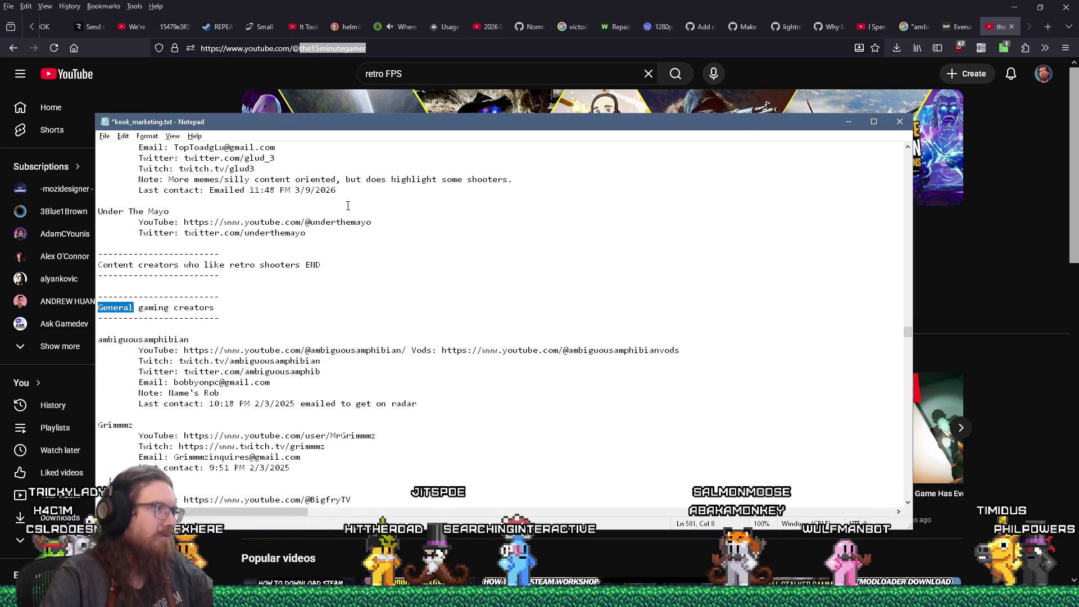
Start a new the15minutegamer line below the Alpha Beta Gamer entry
scroll(352, 210, "down", 20)
scroll(302, 253, "up", 11)
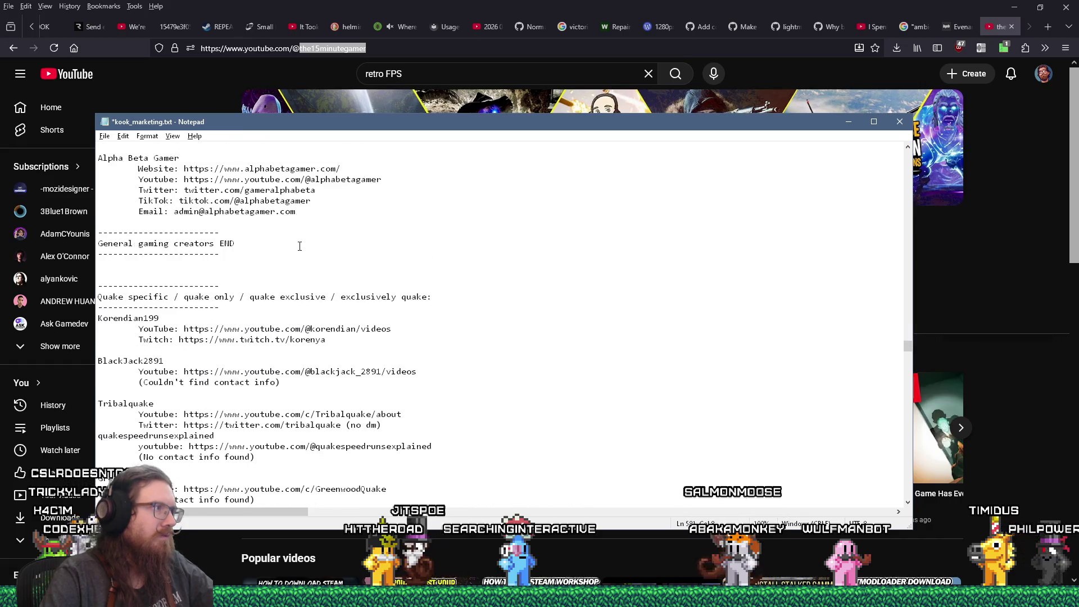
scroll(302, 253, "up", 2)
scroll(450, 315, "down", 2)
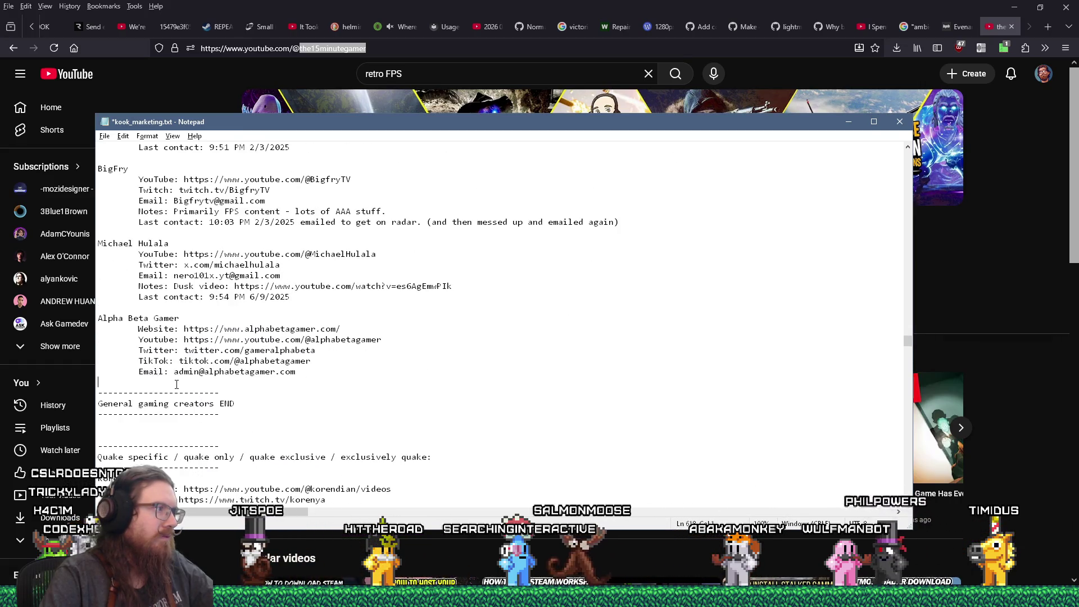
left_click(620, 385)
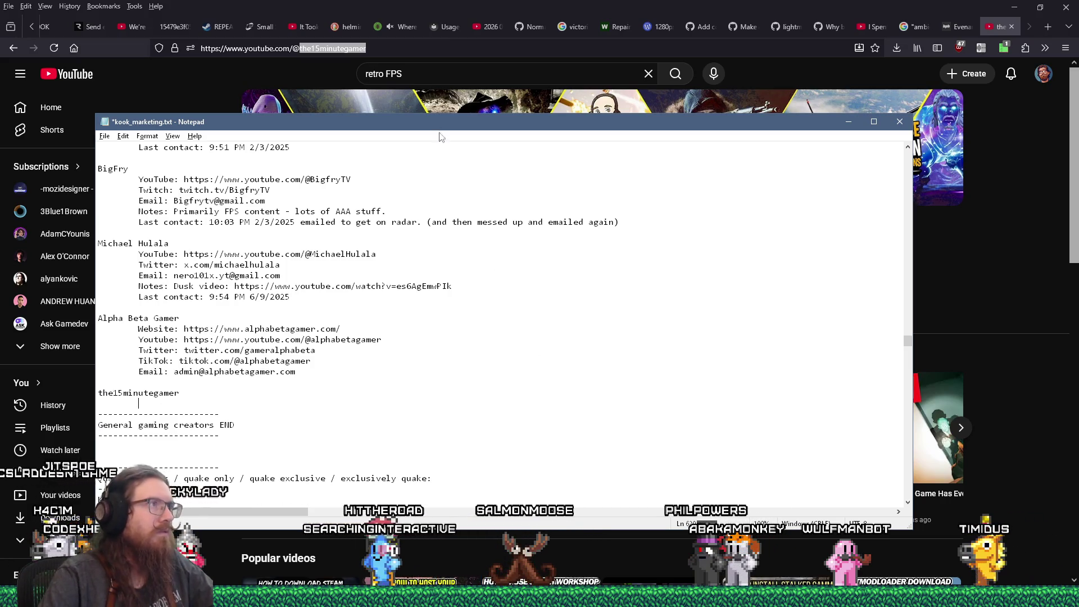
left_click(292, 48)
Copy the15minutegamer channel URL into its entry in kook_marketing.txt
right_click(261, 49)
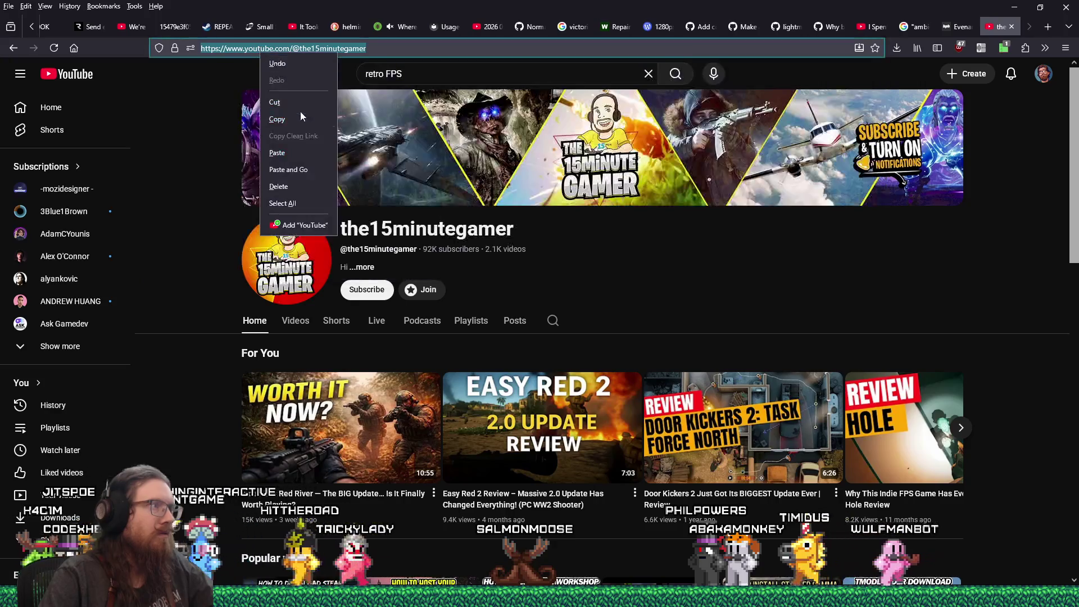
left_click(300, 118)
key("alt+Tab")
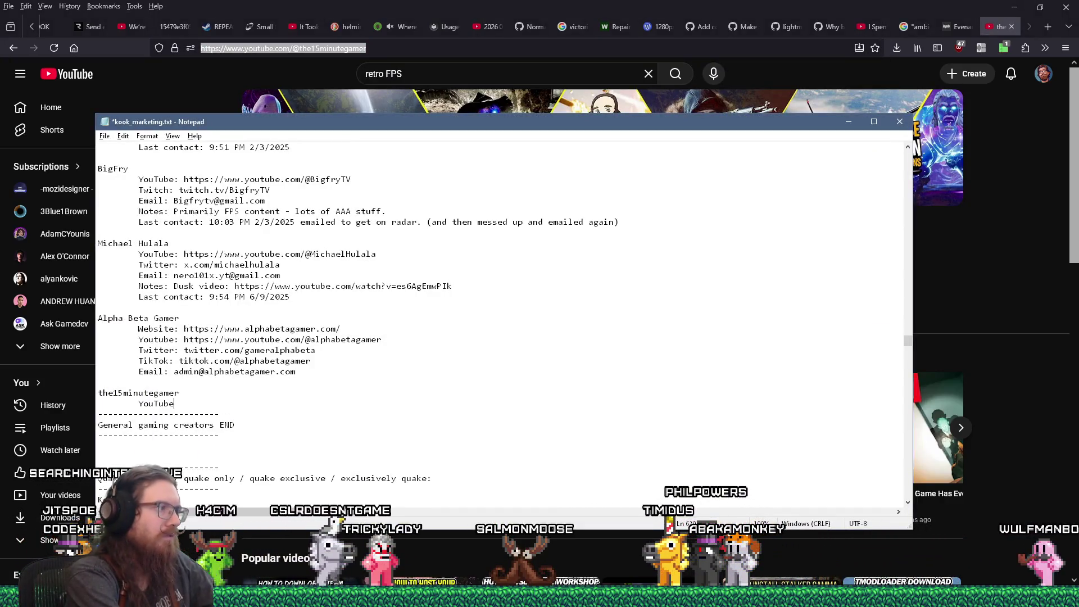
key("alt+Tab")
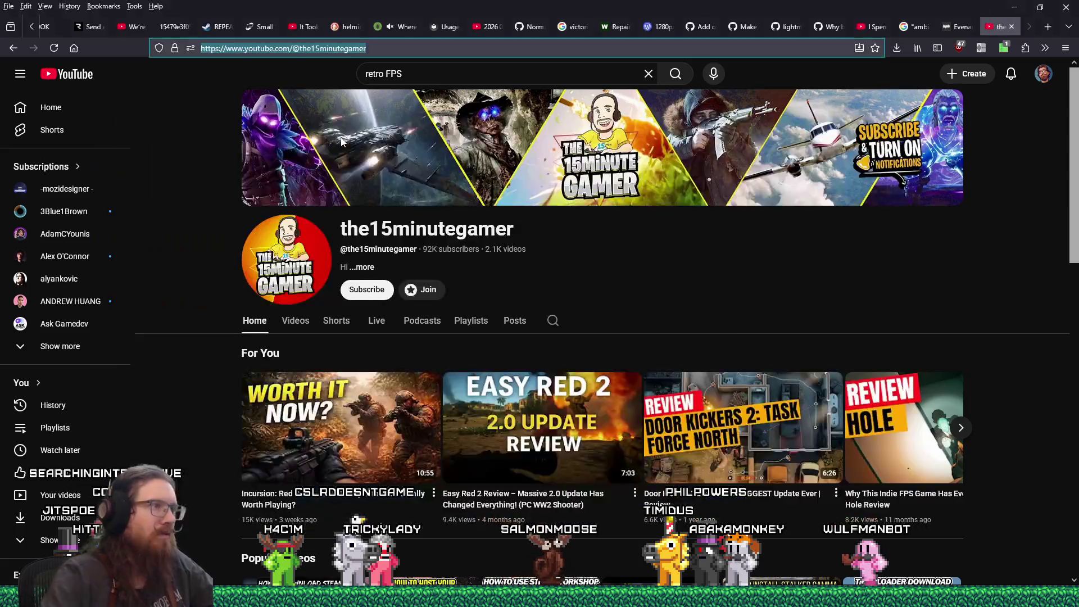
Request the channel's contact email and solve the motorcycle reCAPTCHA
left_click(364, 268)
left_click(463, 354)
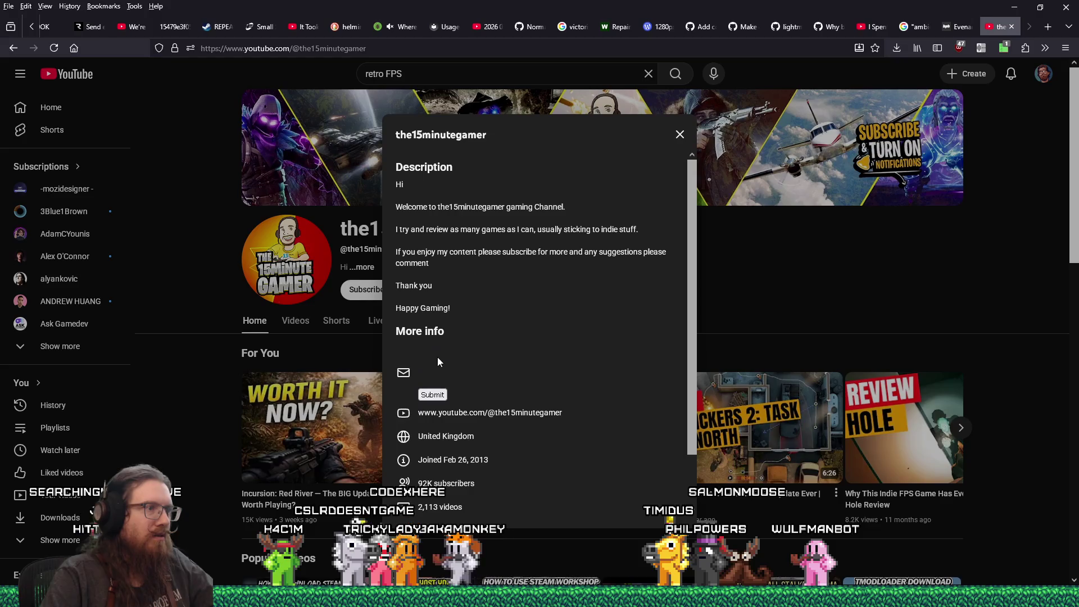
left_click(432, 366)
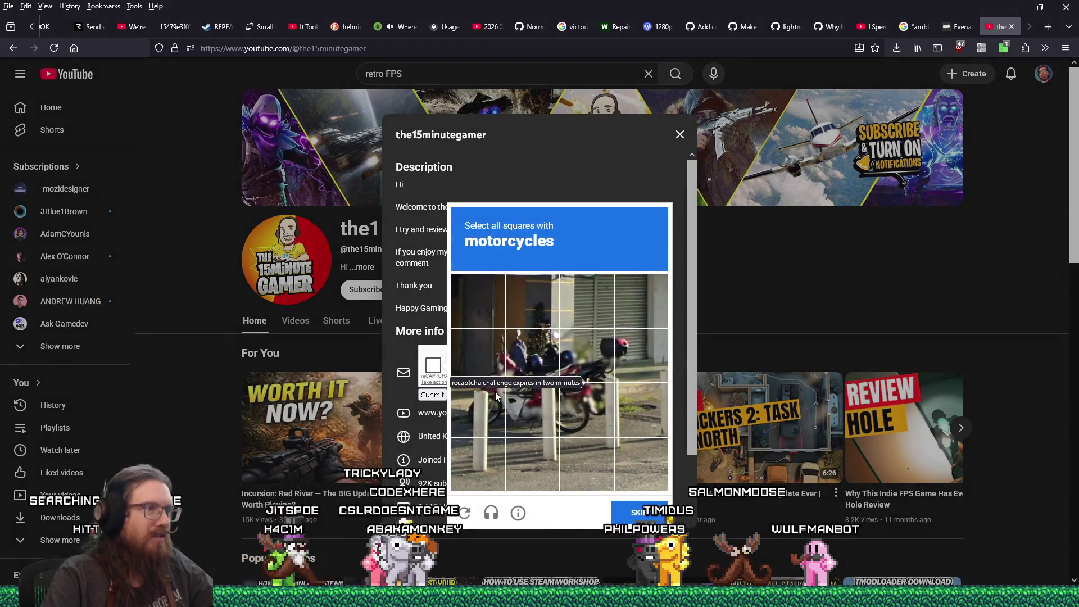
left_click(484, 352)
left_click(536, 342)
left_click(589, 346)
left_click(630, 348)
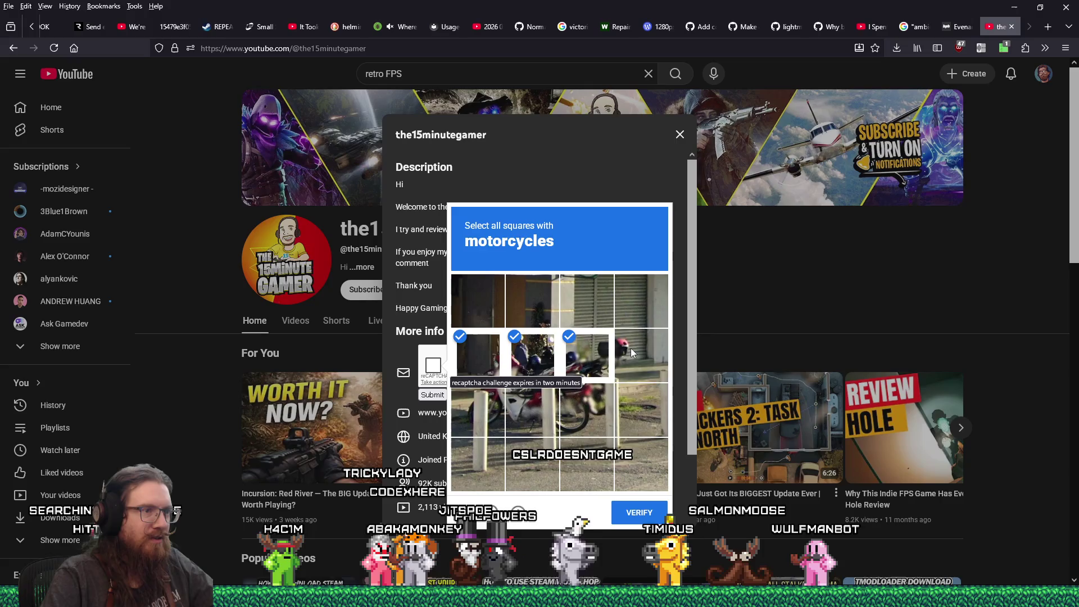
left_click(591, 403)
left_click(526, 411)
left_click(480, 410)
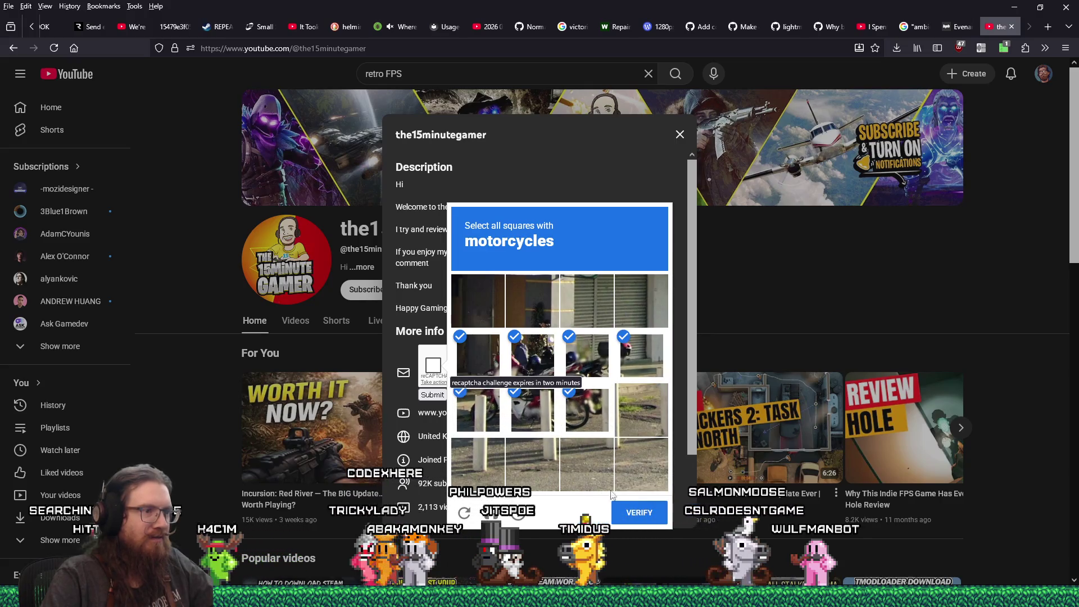
left_click(629, 512)
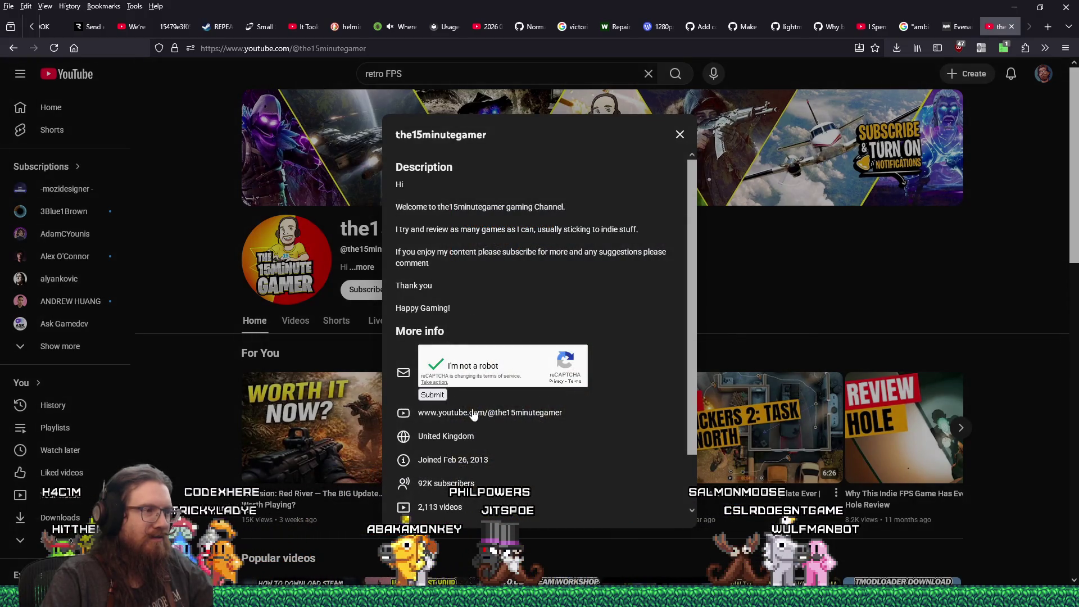
Reveal the email, paste it after 'Email:' in the notes, and close the About details
left_click(433, 395)
left_click_drag(474, 354, 418, 355)
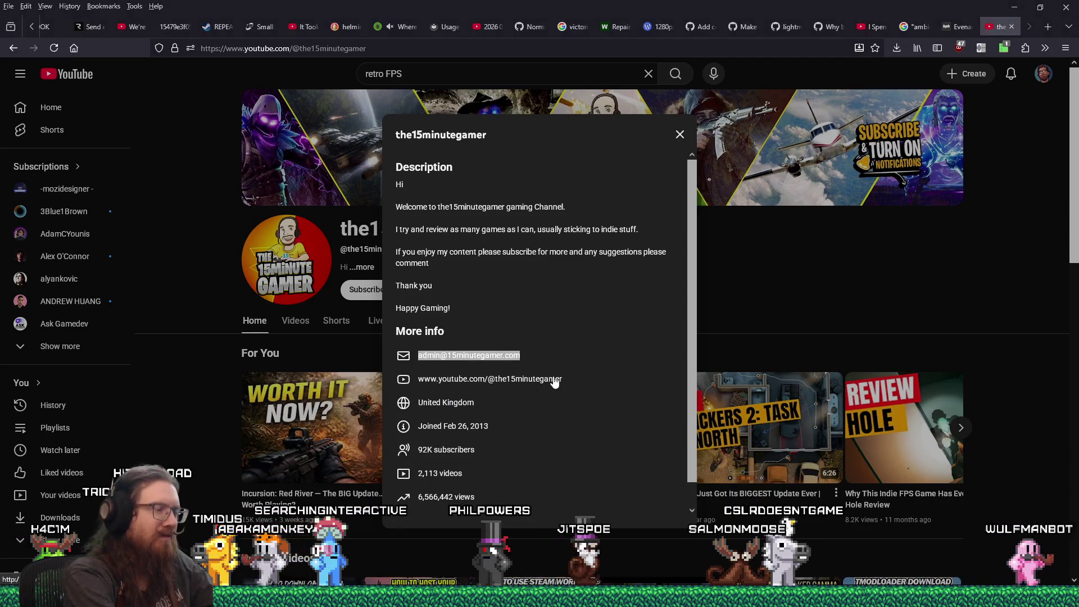
key("alt+Tab")
type("Email:")
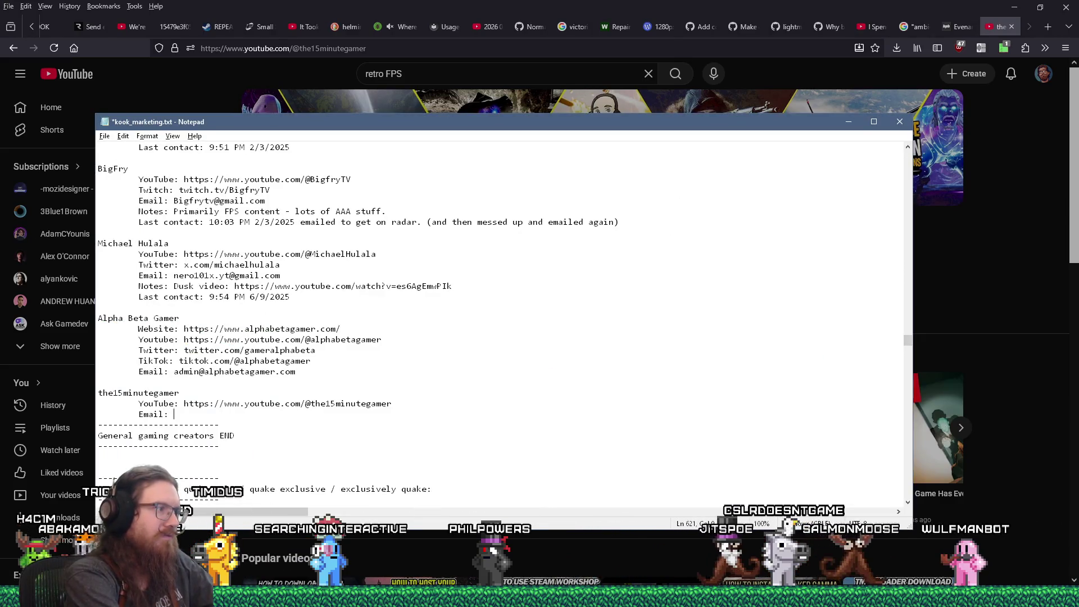
key("ctrl+v")
key("alt+Tab")
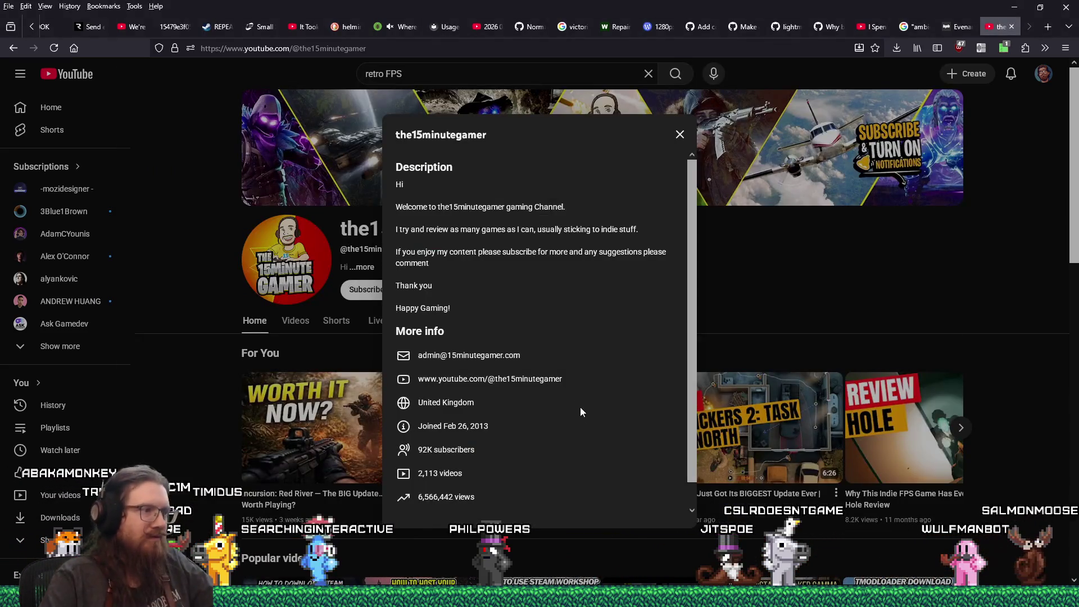
scroll(602, 433, "down", 1)
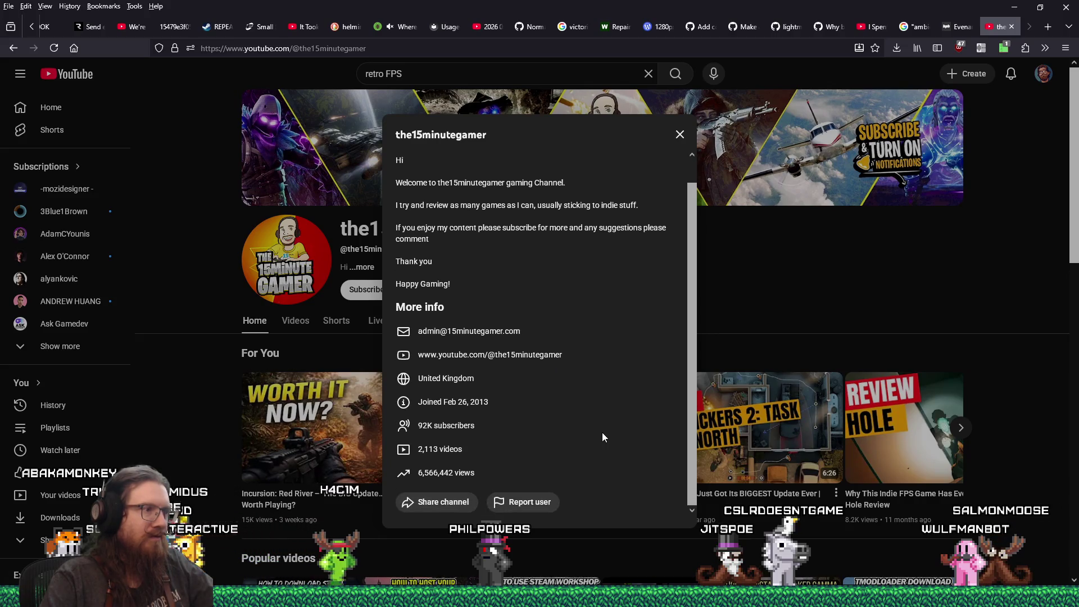
left_click(172, 279)
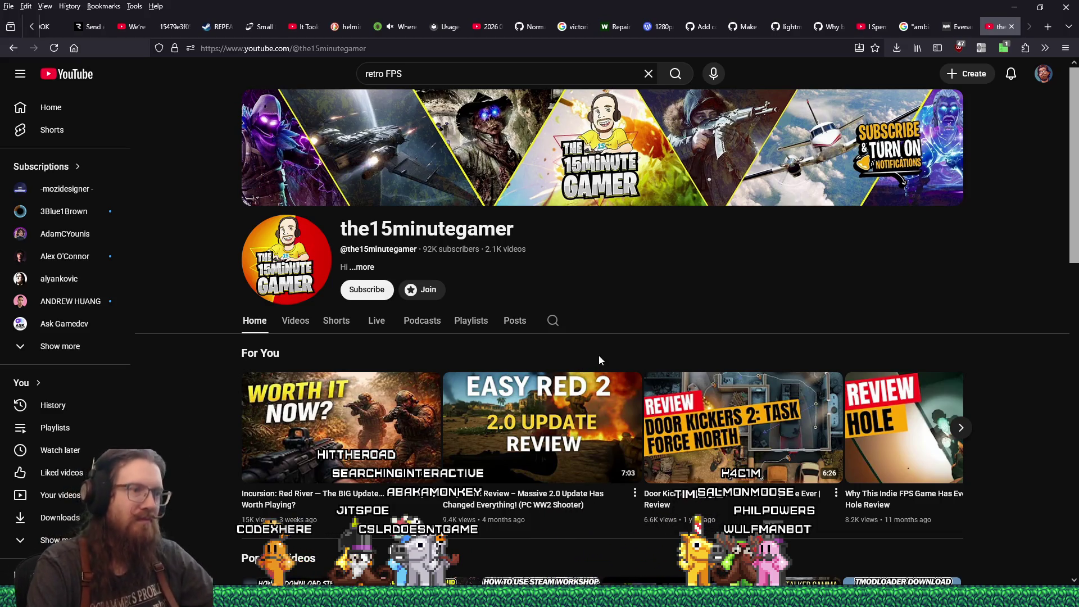
Scroll the15minutegamer's recent videos and close all Windows Photo Viewer windows
scroll(634, 394, "down", 9)
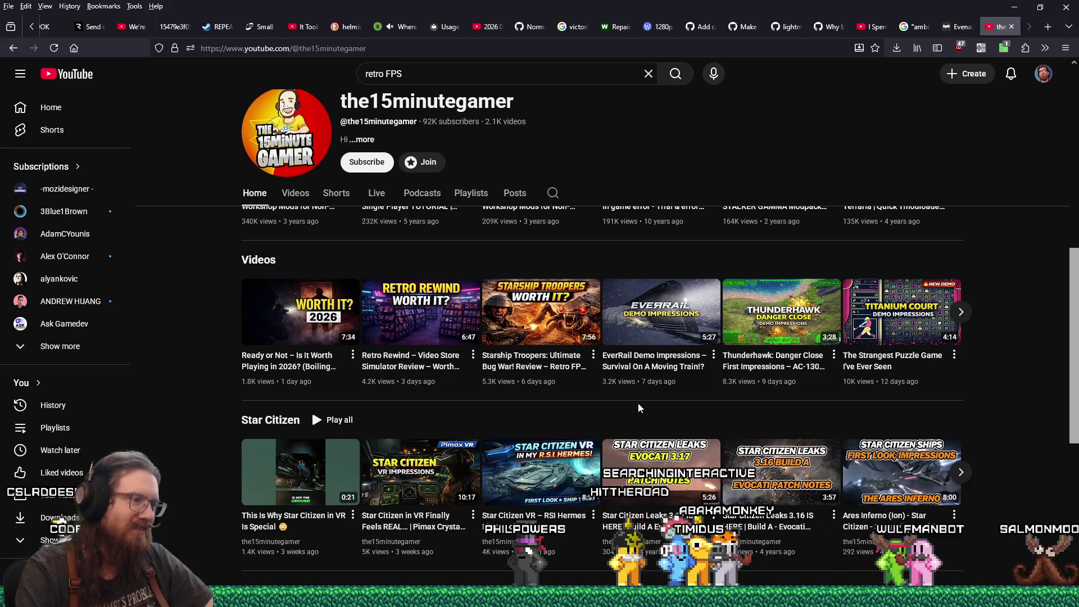
mouse_move(310, 474)
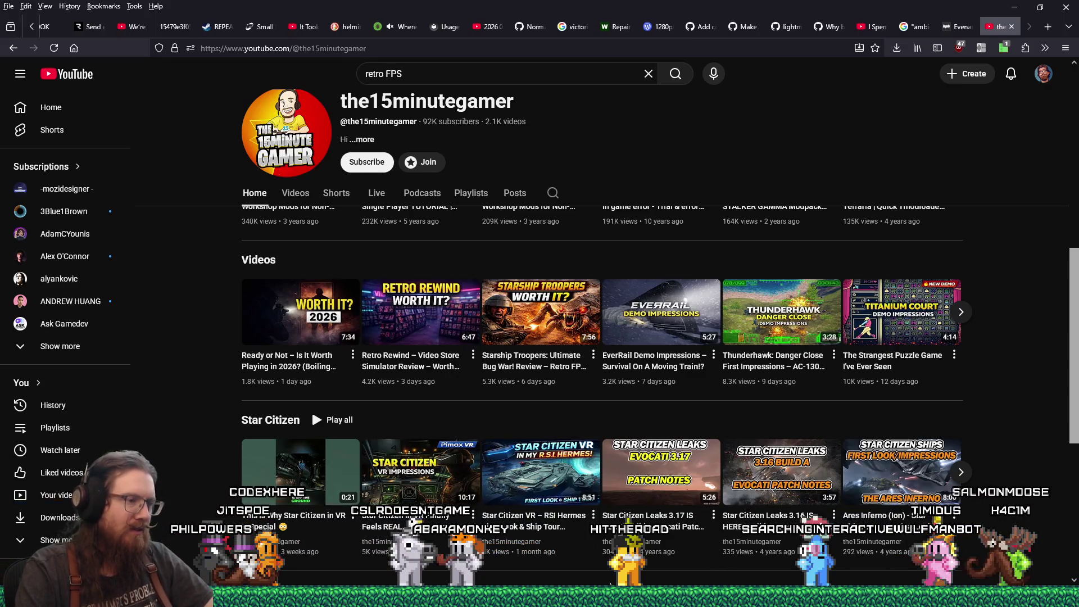
mouse_move(573, 601)
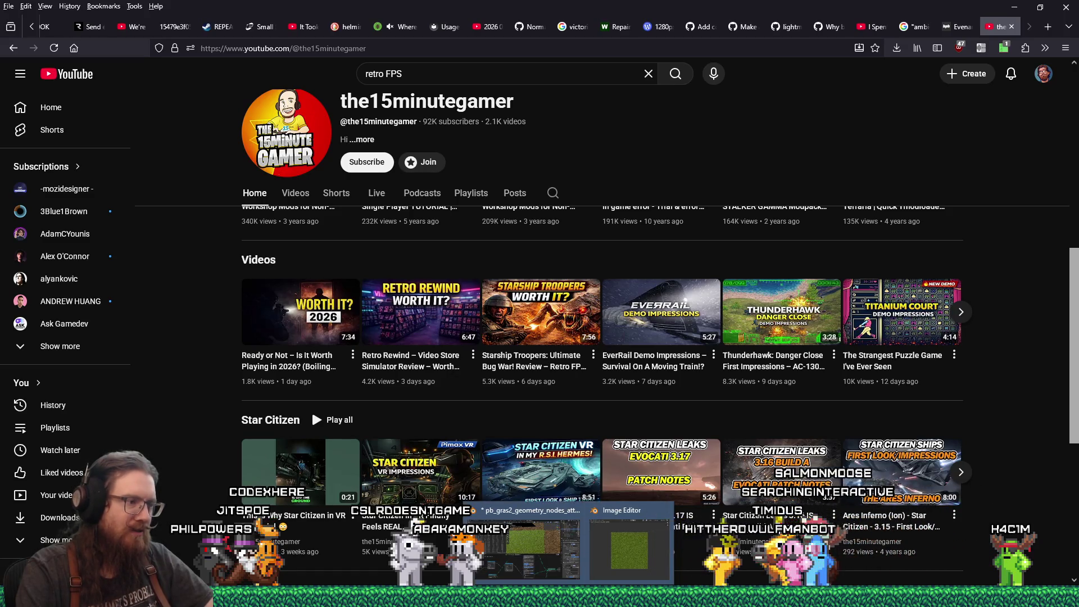
mouse_move(474, 601)
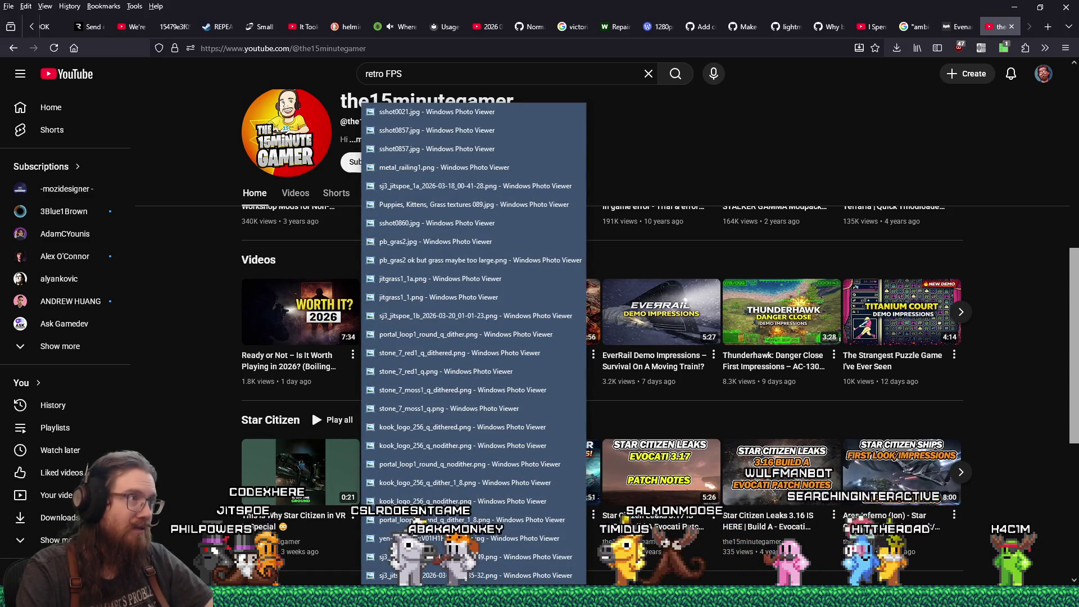
right_click(477, 599)
left_click(480, 572)
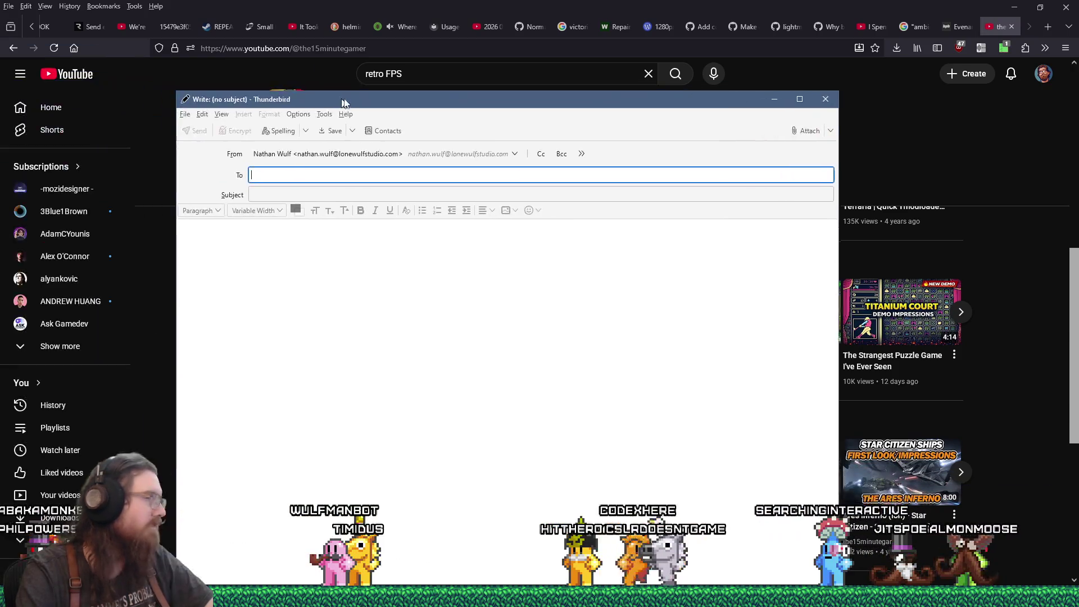
Address the draft to the channel's email, subject 'KOOK (Quake-like Retro FPS)', body starting 'Hey'
left_click_drag(338, 97, 403, 97)
right_click(365, 172)
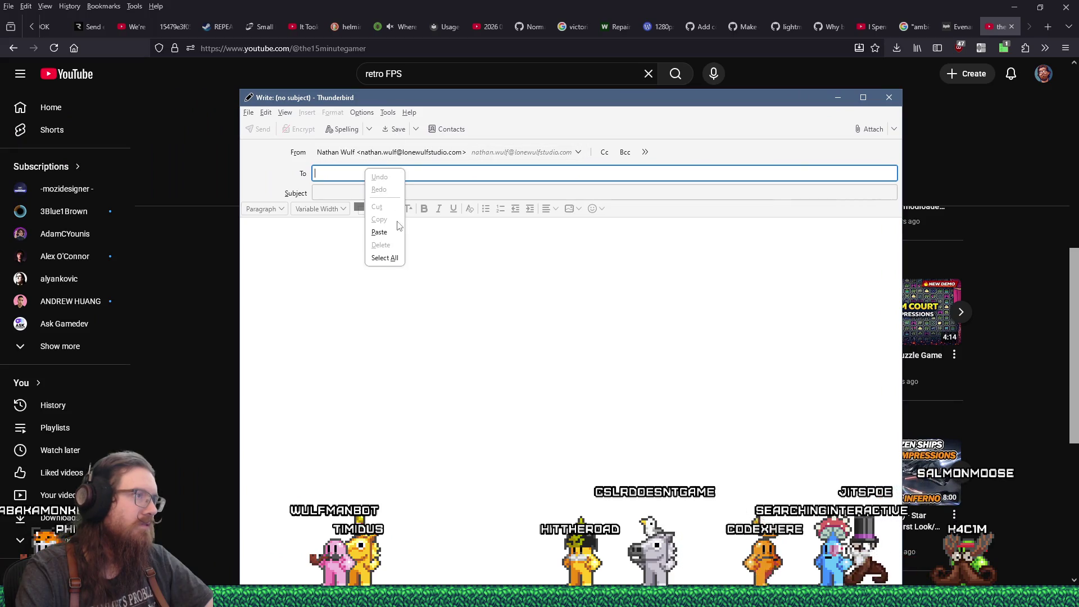
left_click(415, 194)
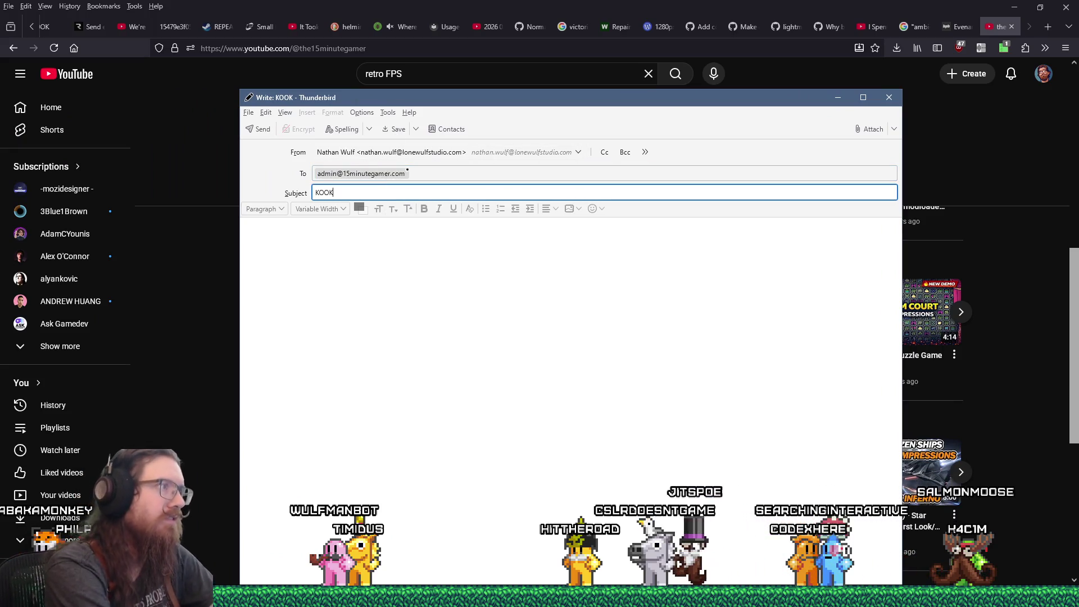
type("-like R")
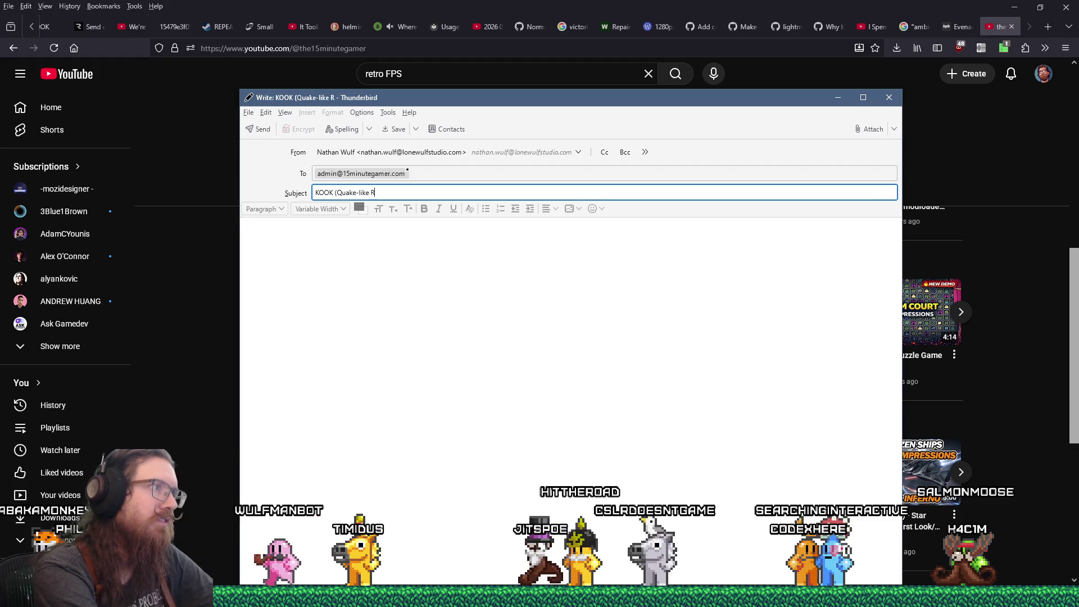
type("FPS")
left_click(245, 227)
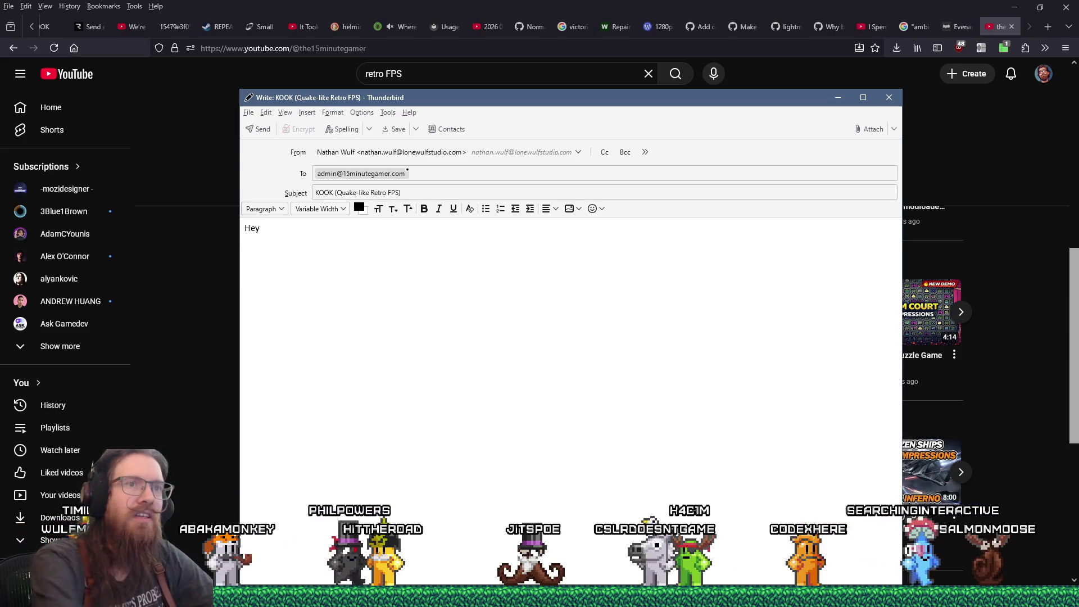
left_click(1075, 408)
left_click_drag(1074, 408, 1071, 246)
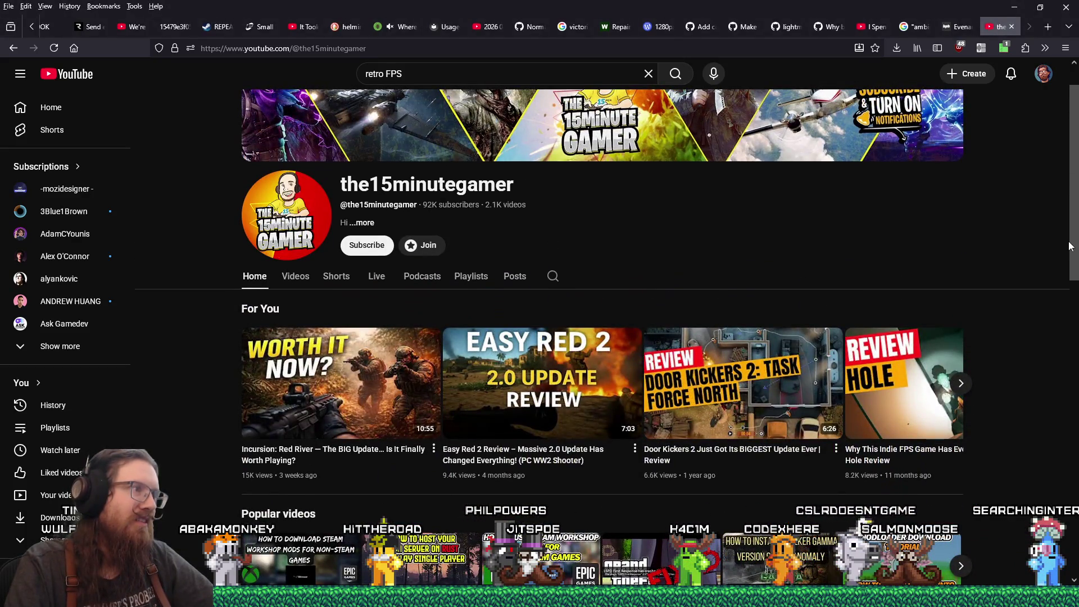
Reopen and close the15minutegamer's About details, then return to the KOOK draft
left_click(363, 223)
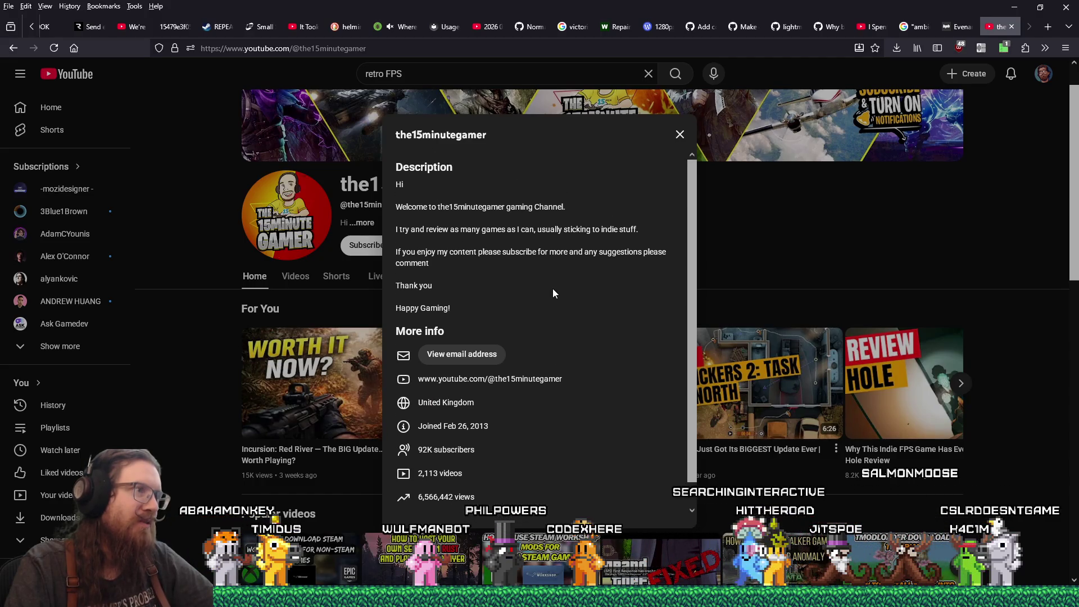
left_click(680, 135)
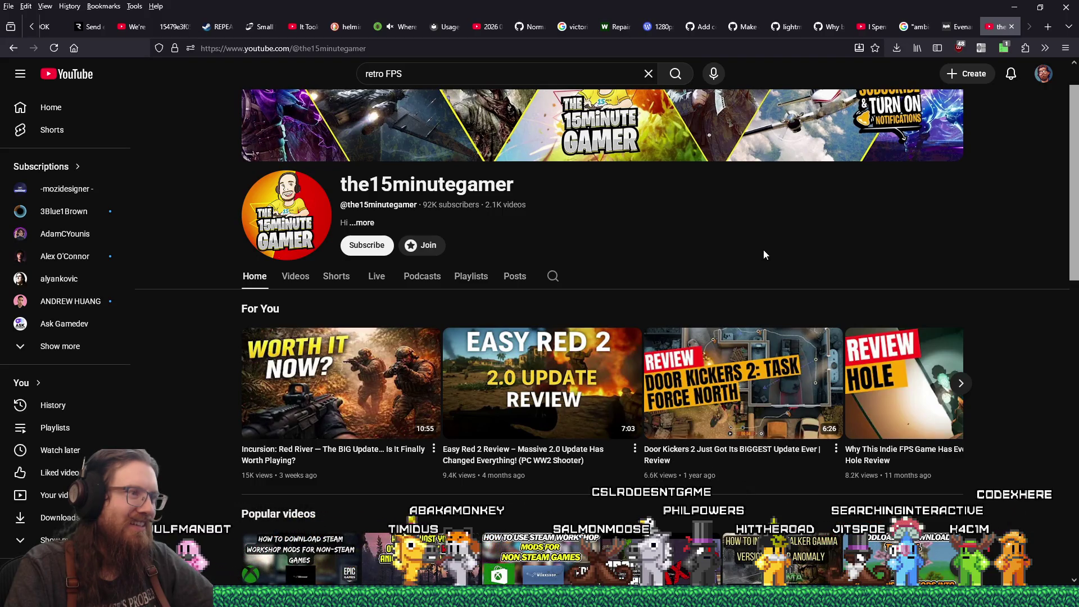
scroll(768, 255, "down", 5)
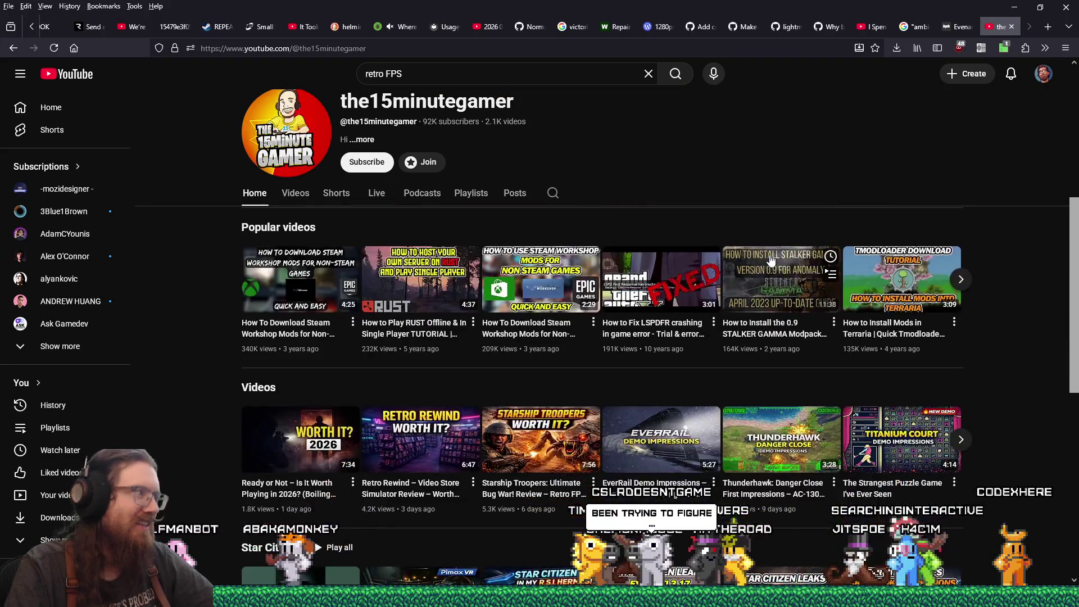
key("alt+Tab")
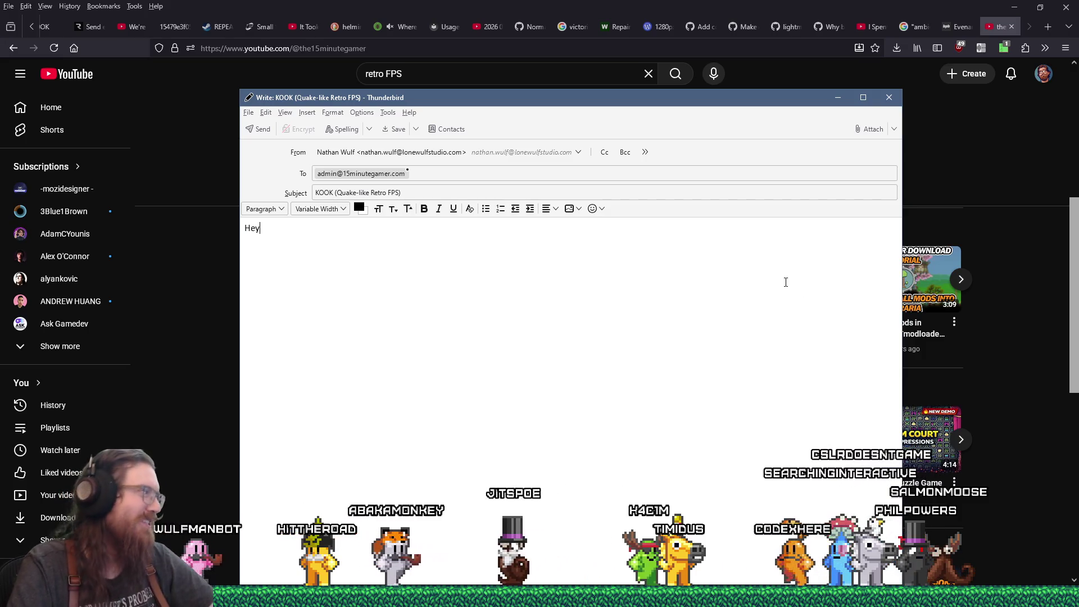
Continue the greeting with 'to send a quick' note, fixing a misspelling
type(", I just wanted ot")
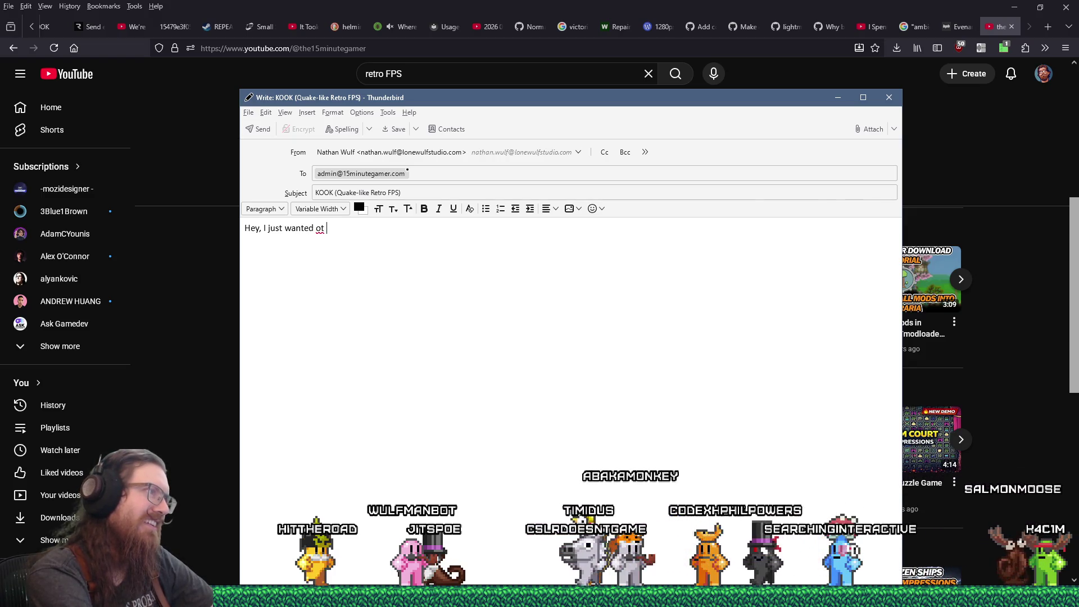
key("BackSpace")
key("BackSpace")
key("BackSpace")
type("to send a quick note to put KOOK on your radar")
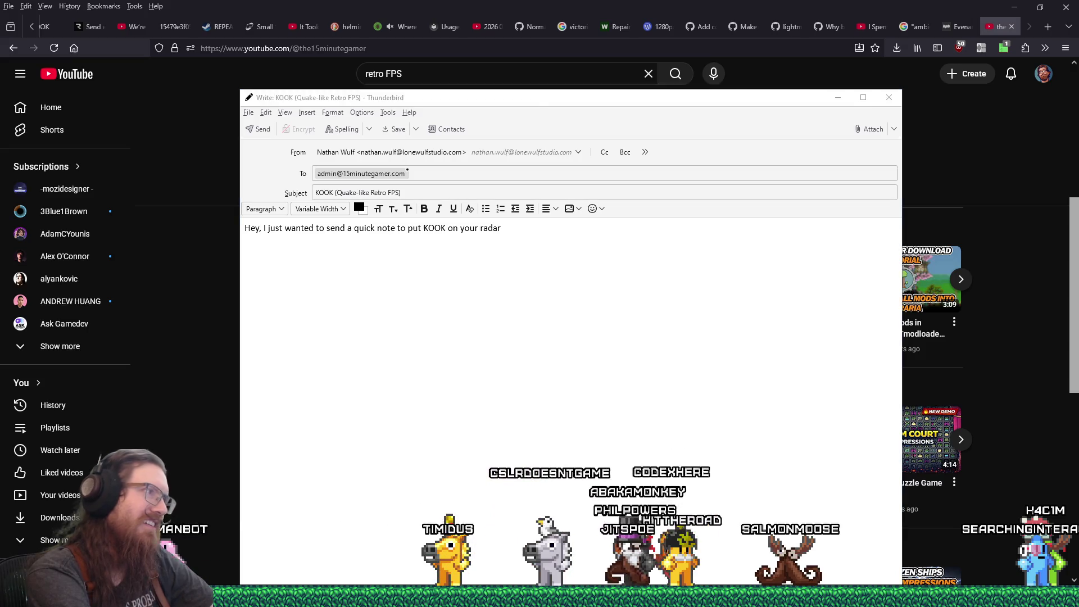
key("alt+Tab")
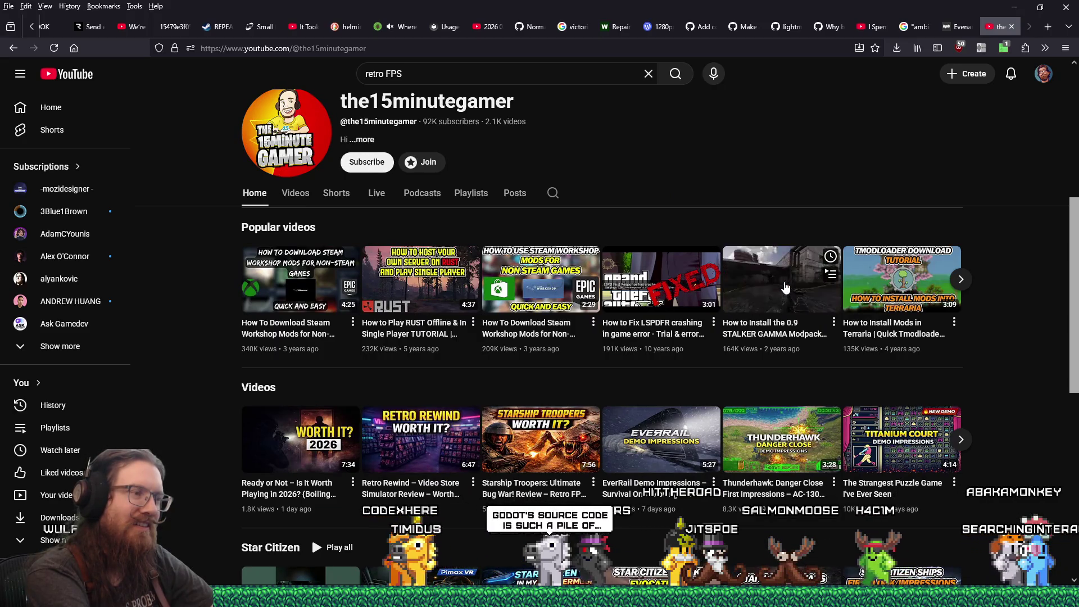
key("alt+Tab")
Pitch KOOK as a Quake-like retro FPS with Lovecraftian monsters, steampunk weapons, M. C. Escher style gravity
type(".  It's ")
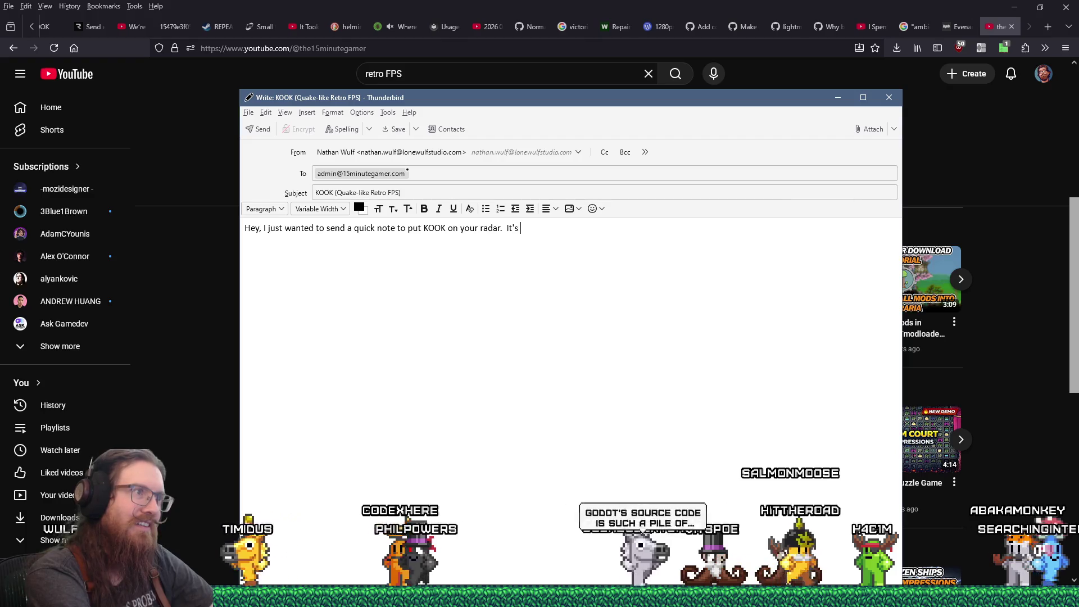
type("a Quake-like retor")
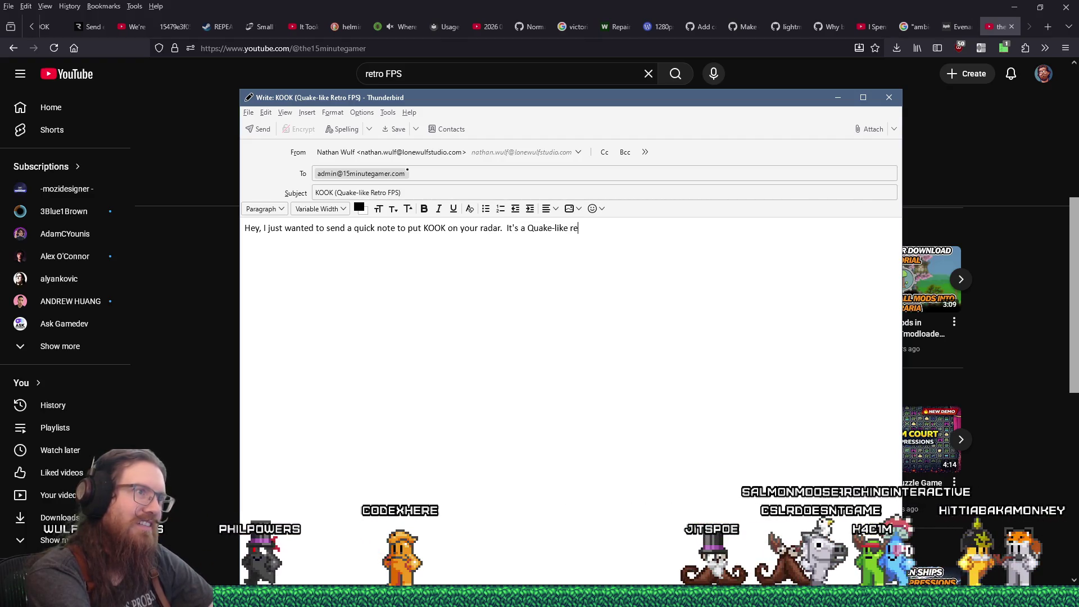
key("BackSpace")
key("BackSpace")
type("ro ")
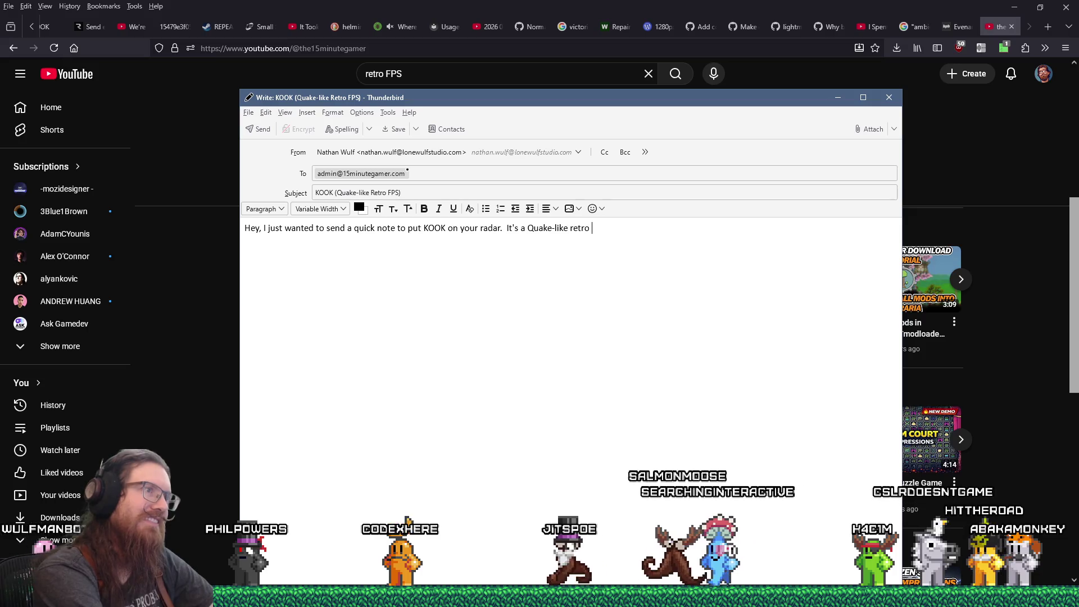
type("FPS with")
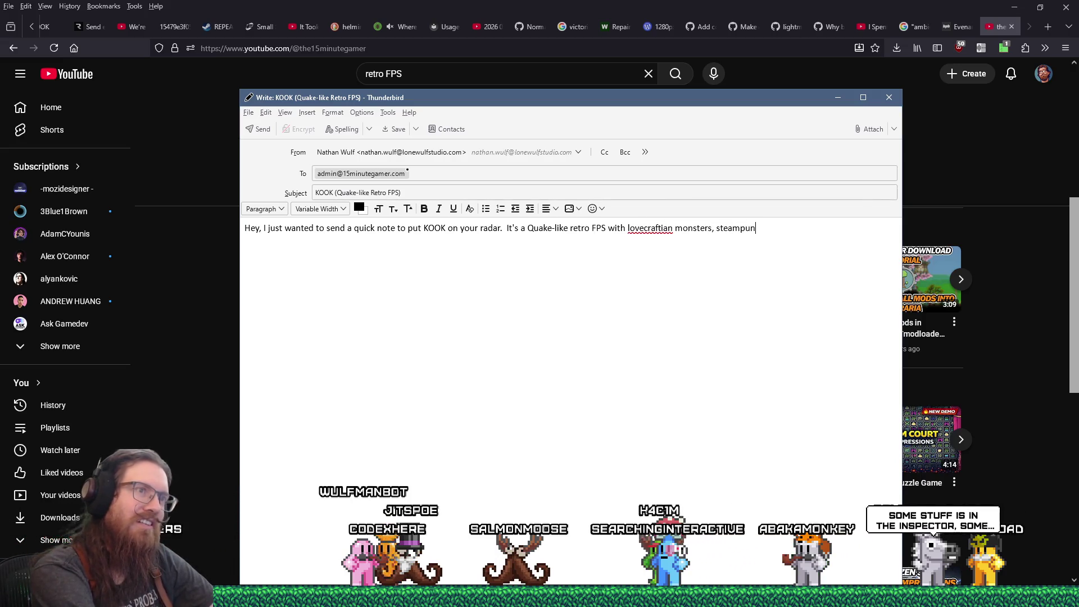
type(", and M.")
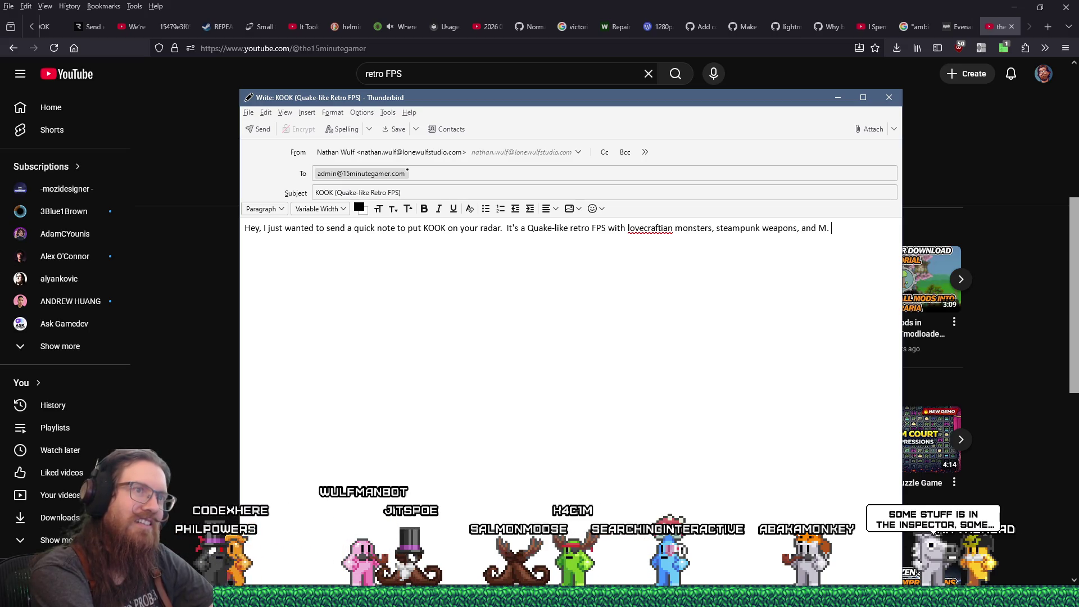
type(" C. Escher st")
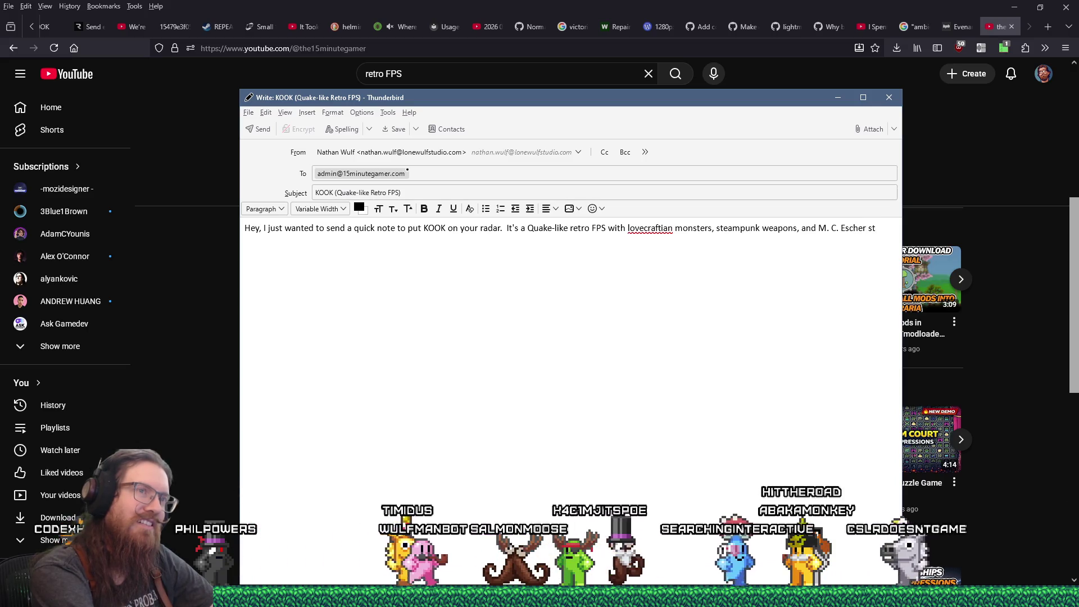
type("yle")
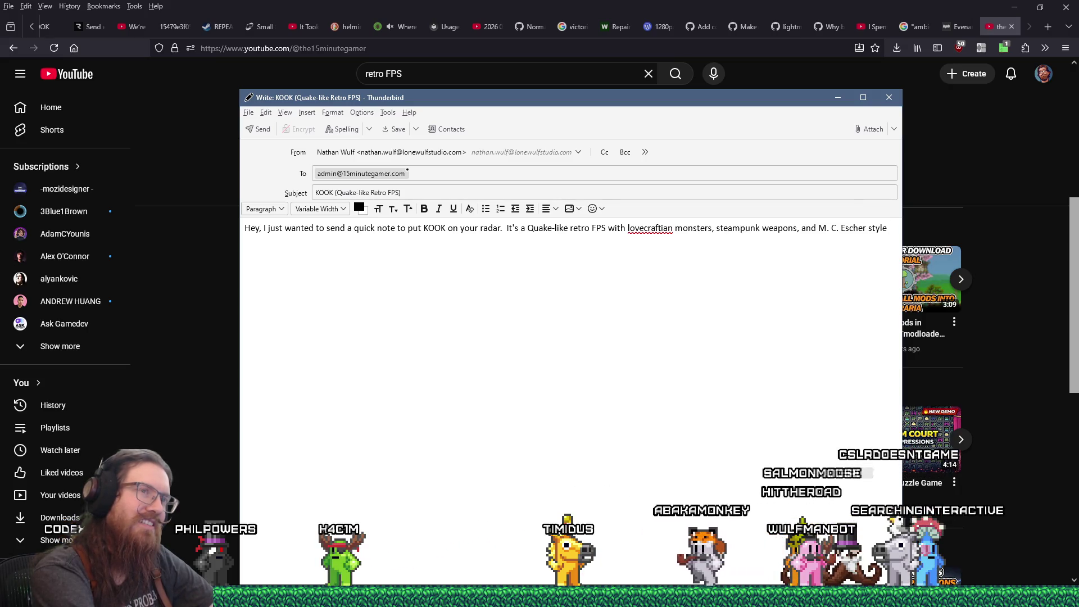
type("ty")
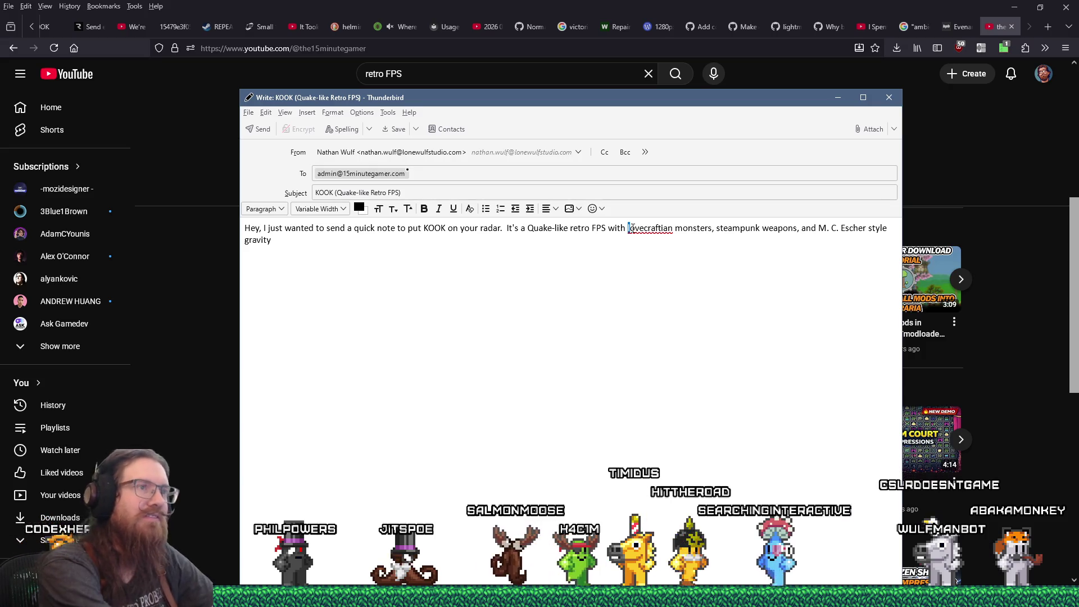
type("L")
key("ctrl+End")
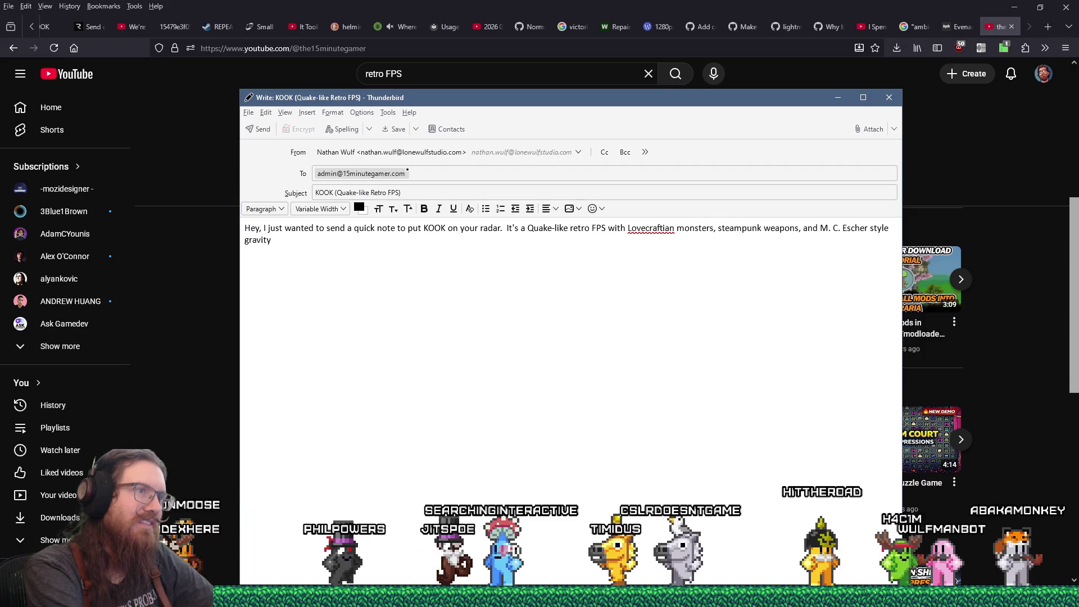
type(":")
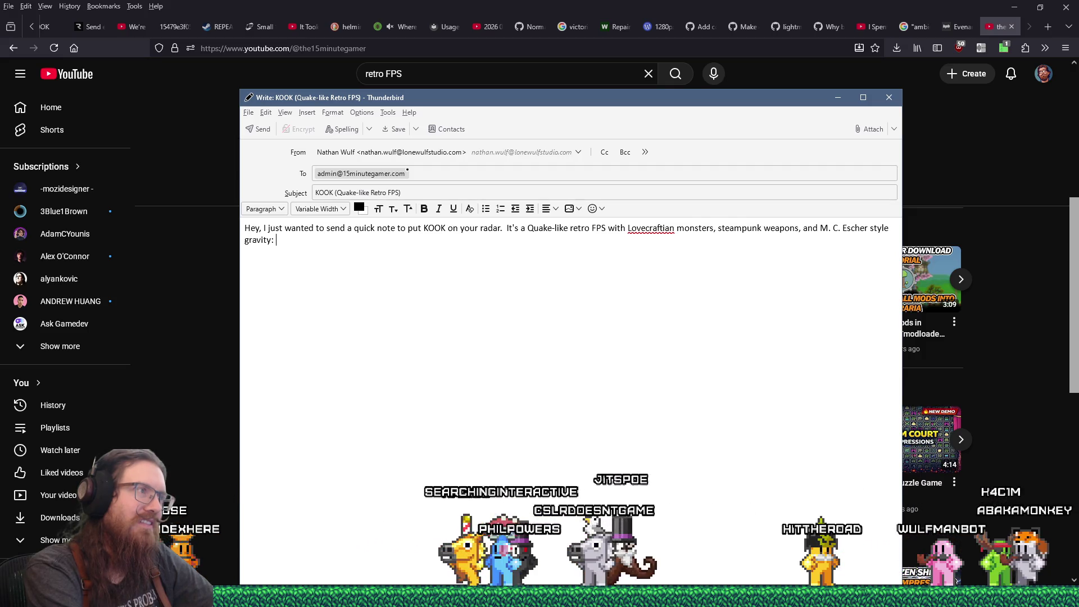
left_click(893, 4)
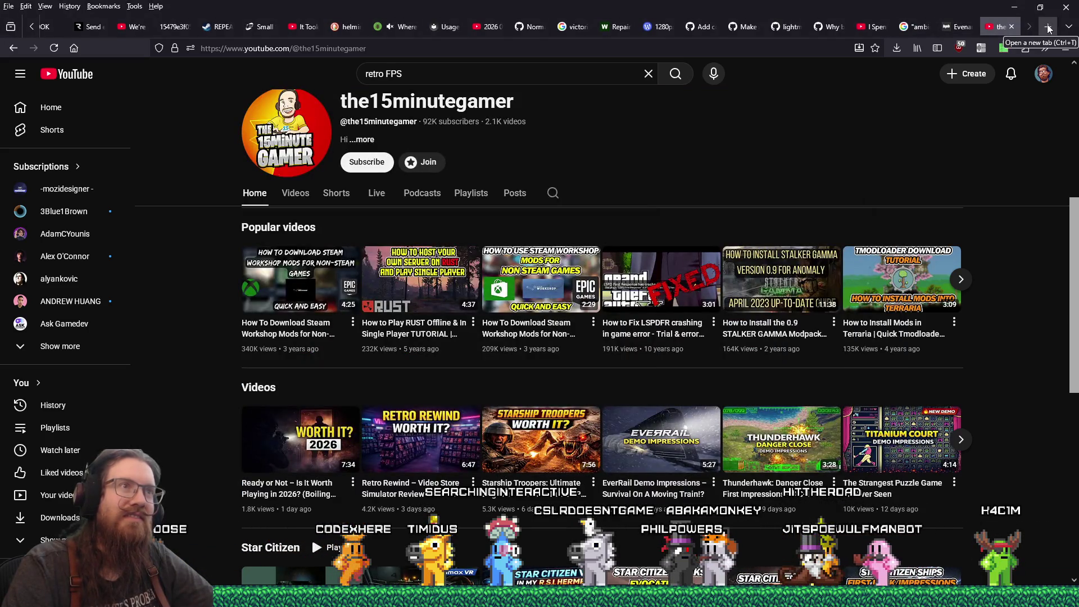
Check the15minutegamer channel URL in Firefox, then return to the KOOK draft
left_click(666, 50)
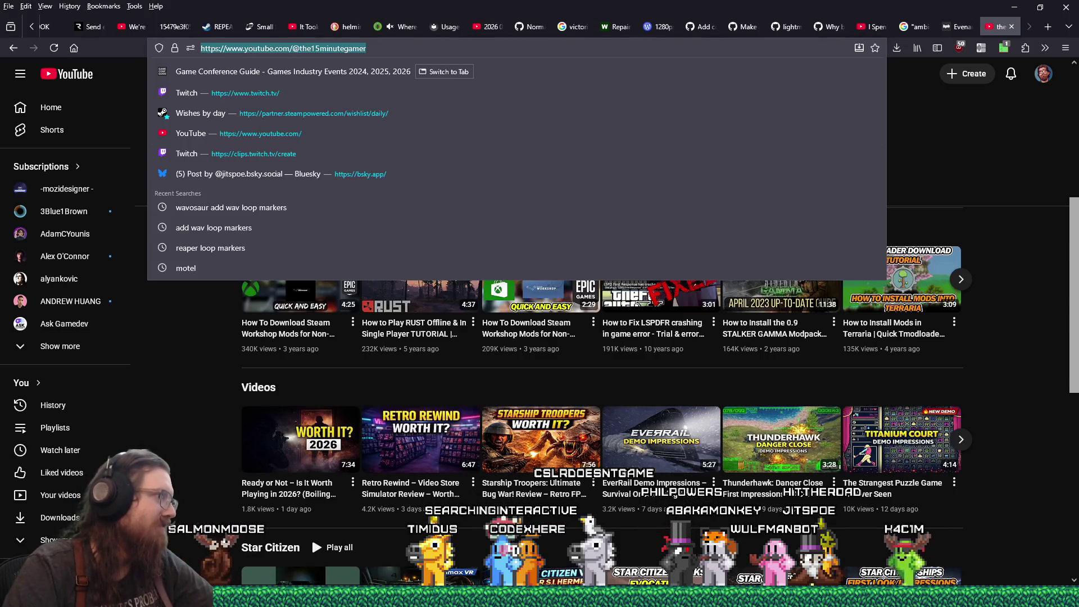
left_click(311, 537)
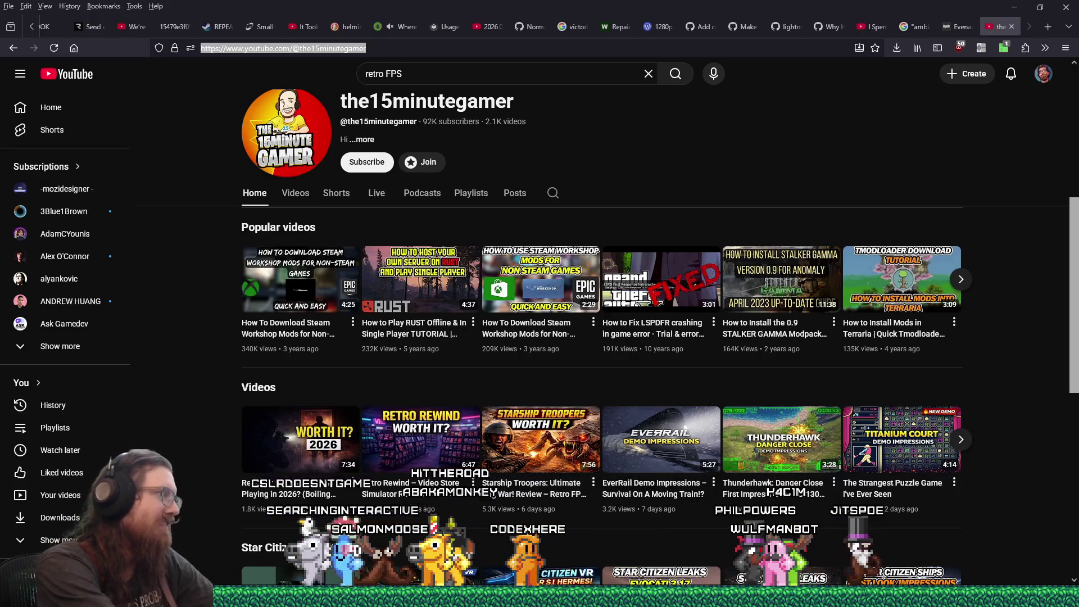
key("alt+Tab")
key("alt+Tab")
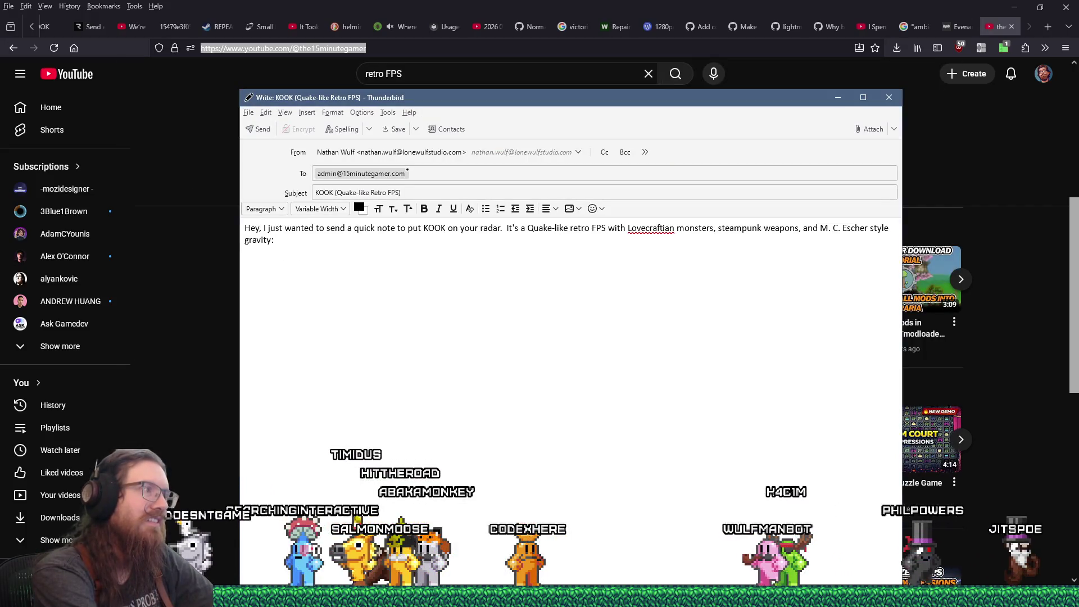
Add the 'demo out later this year' and thank-you lines to the KOOK pitch, then send it
key("Return")
key("Return")
type("Hopin")
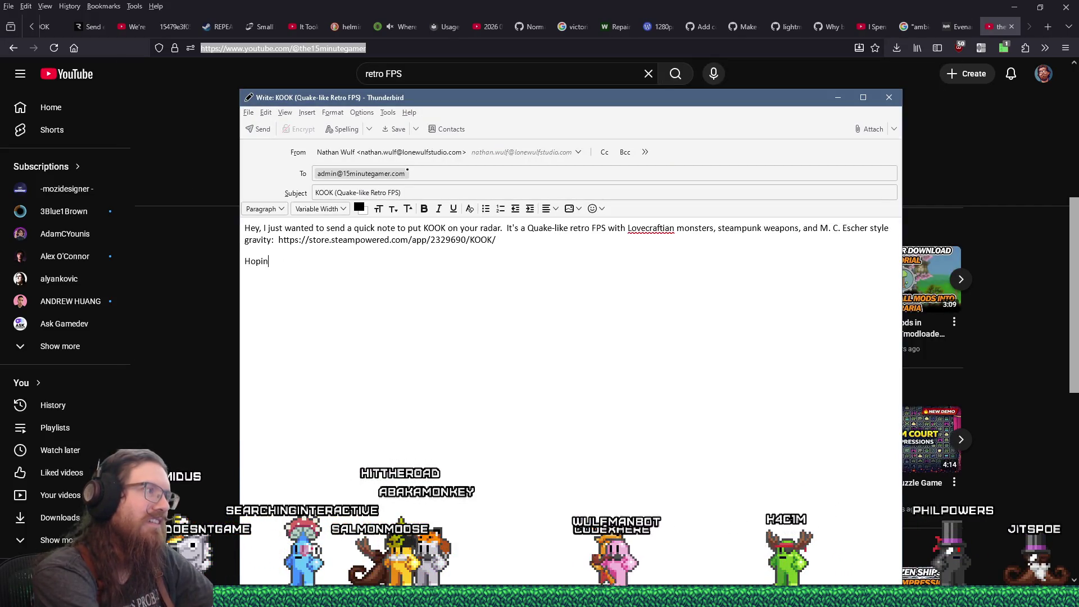
type("g to have a demo out late")
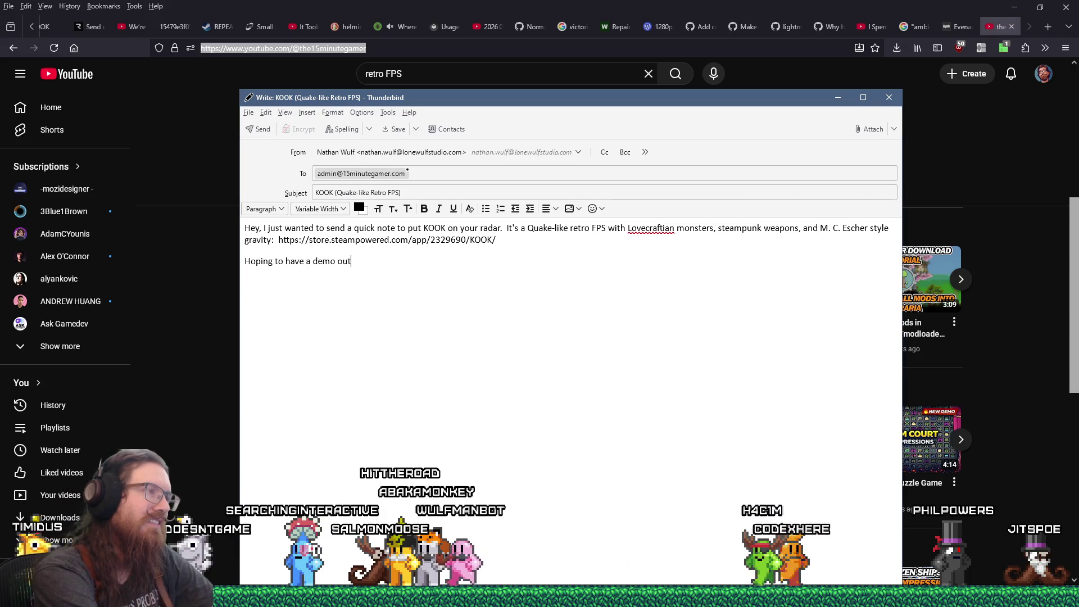
type("r this year.")
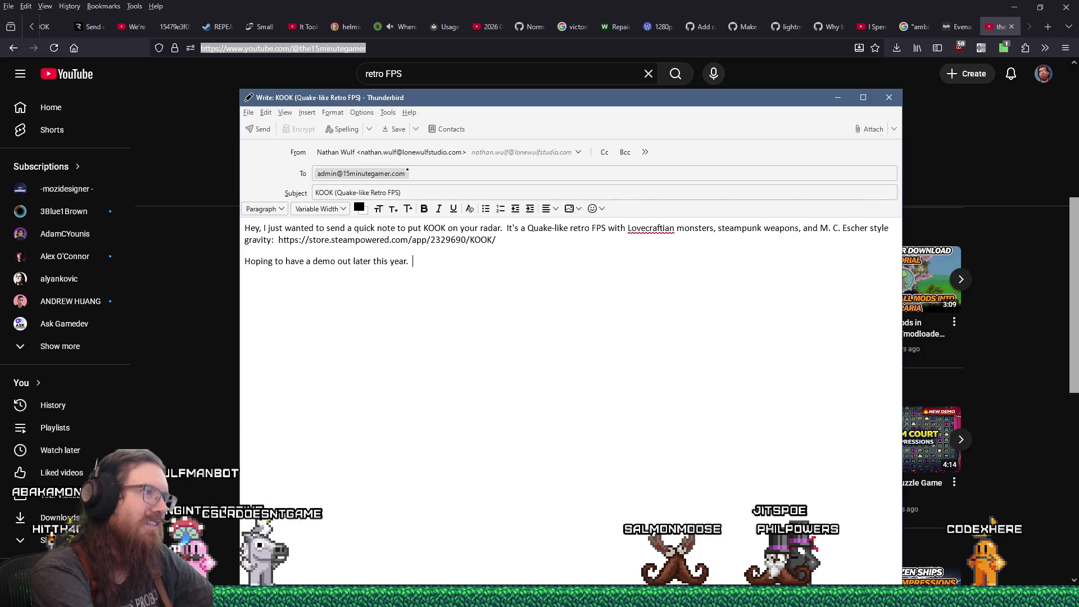
type("ing a moment ")
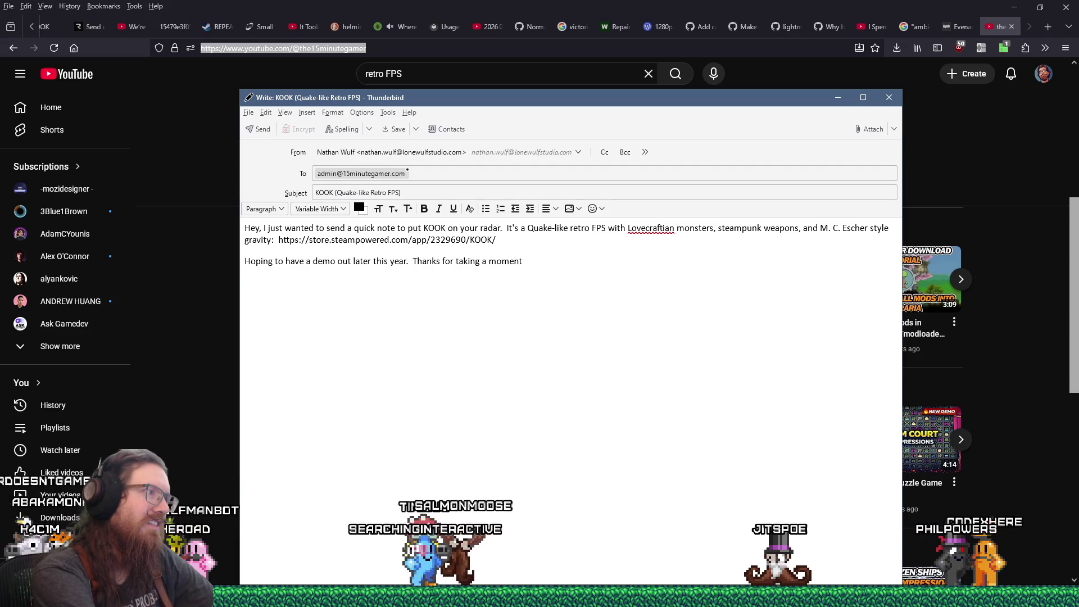
type("to look!")
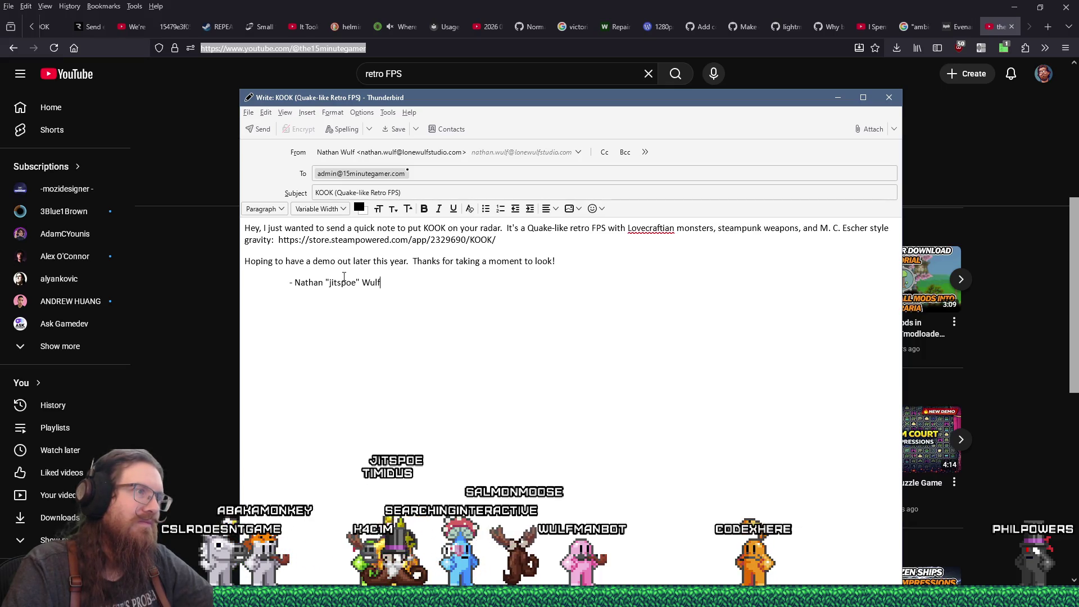
left_click(258, 130)
Add 'Last contact: 12:58 AM 3/24/2026 (put on radar)' under the15minutegamer and save kook_marketing.txt
key("alt+Tab")
key("alt+Tab")
key("alt+Tab")
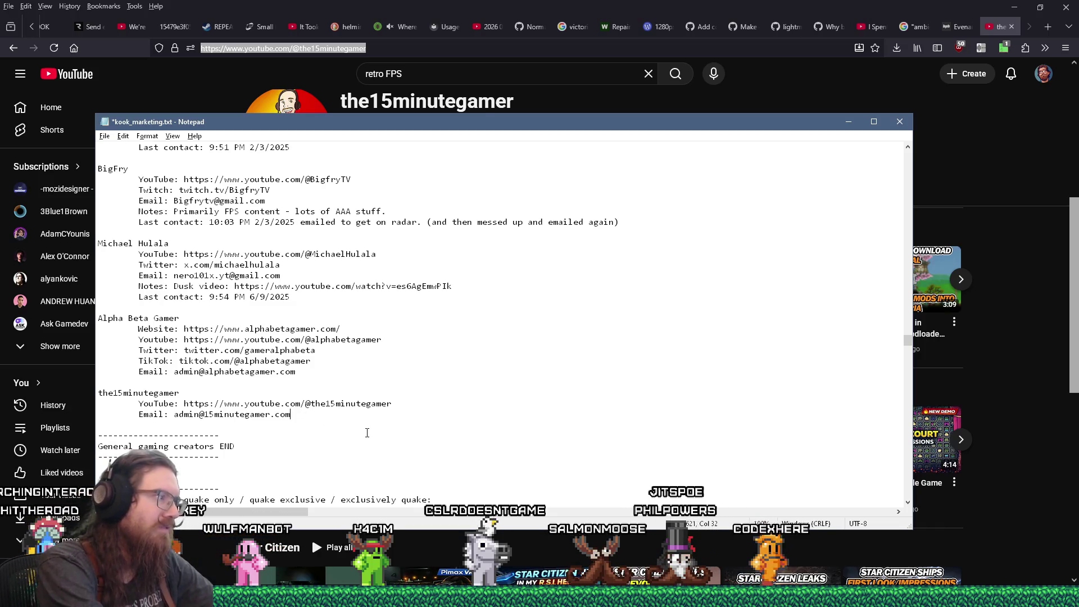
key("Return")
type("ontact:")
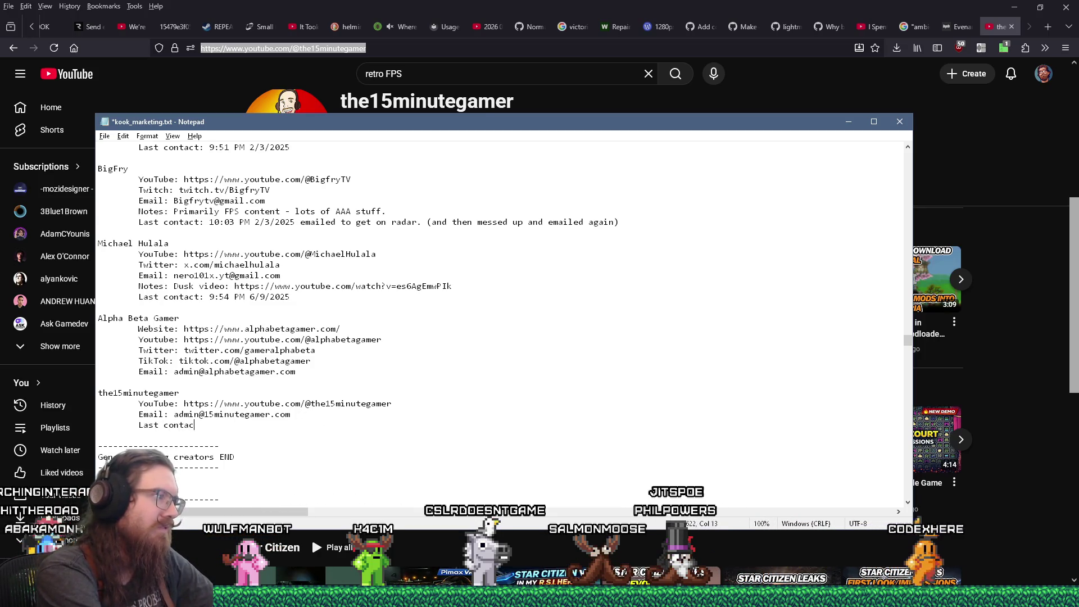
key("F5")
type("(p")
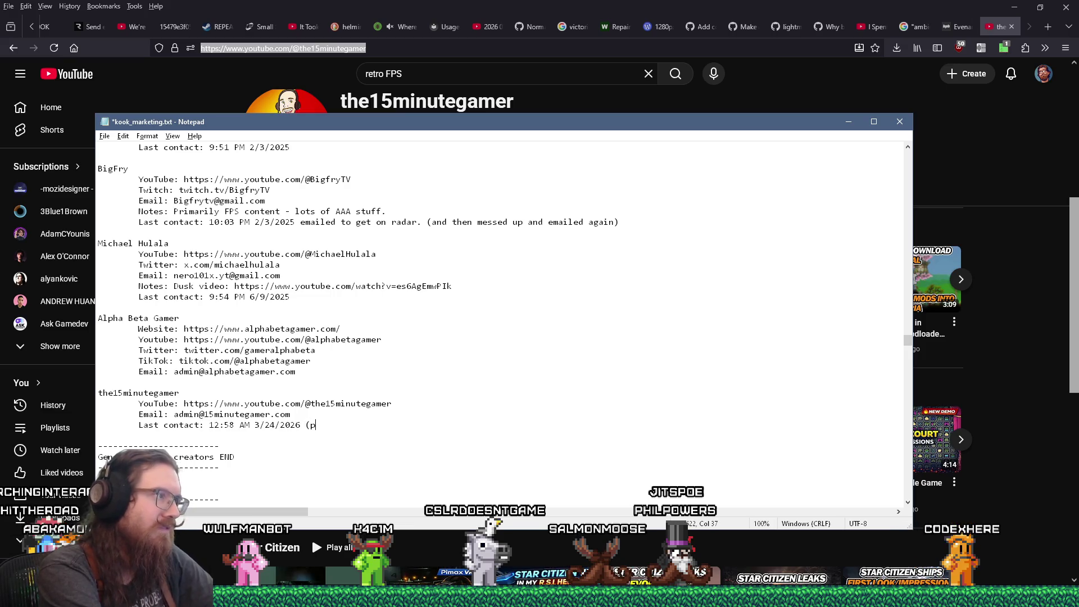
type("ut on radar)")
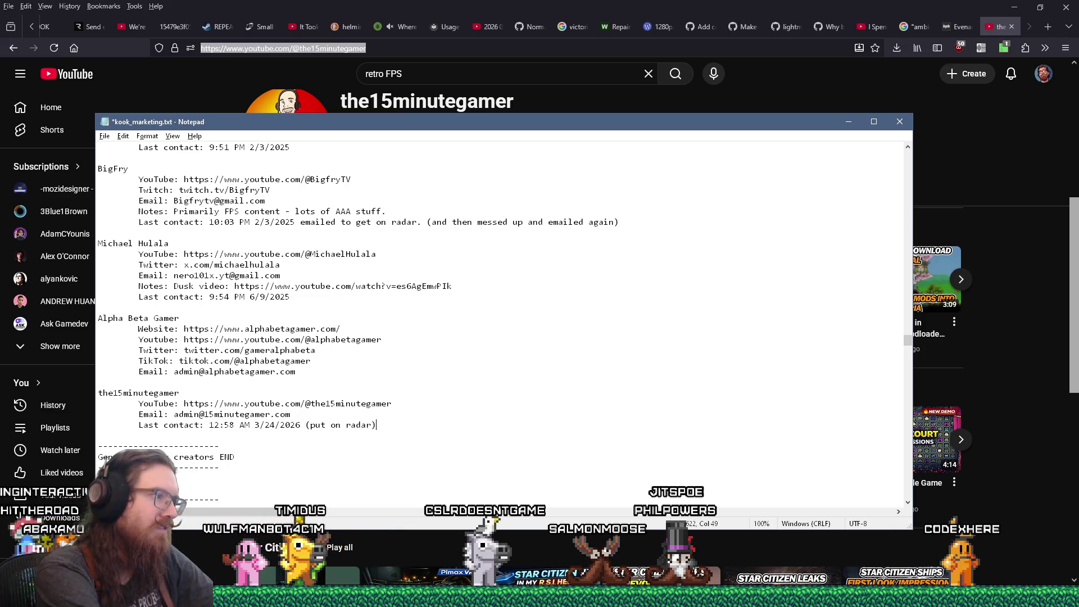
key("ctrl+s")
key("alt+Tab")
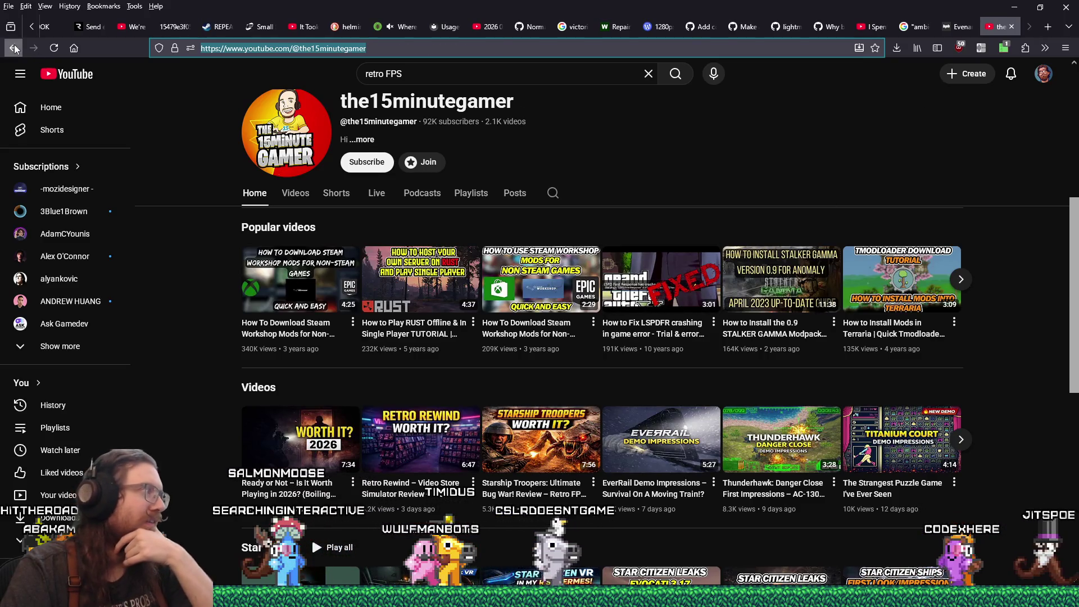
Return to the retro FPS results and scroll down to 'Fast paced retro fps, imported weapon test'
key("alt+Left")
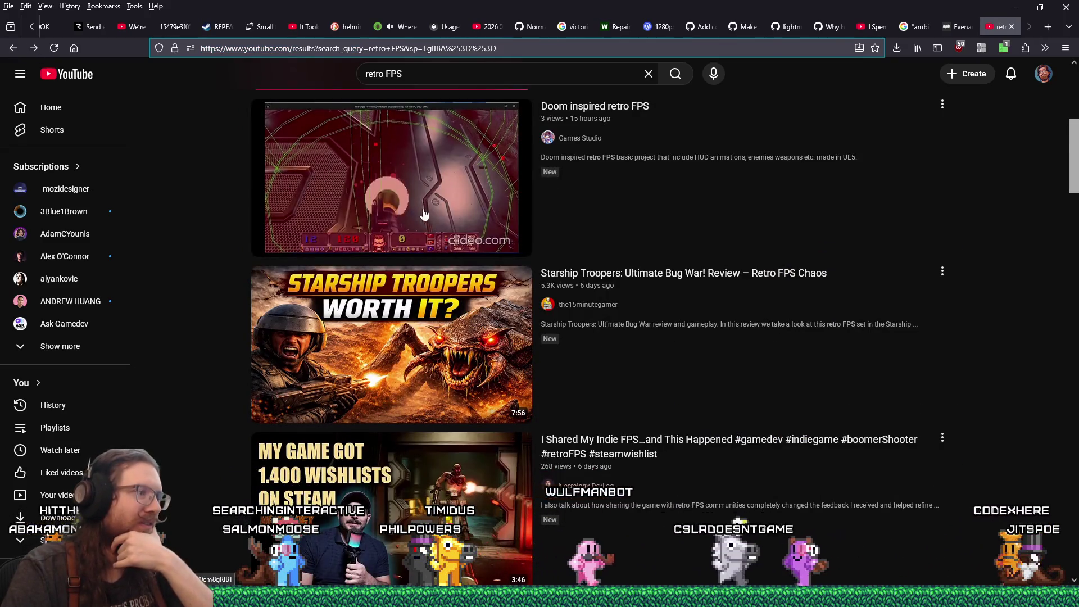
scroll(358, 195, "down", 3)
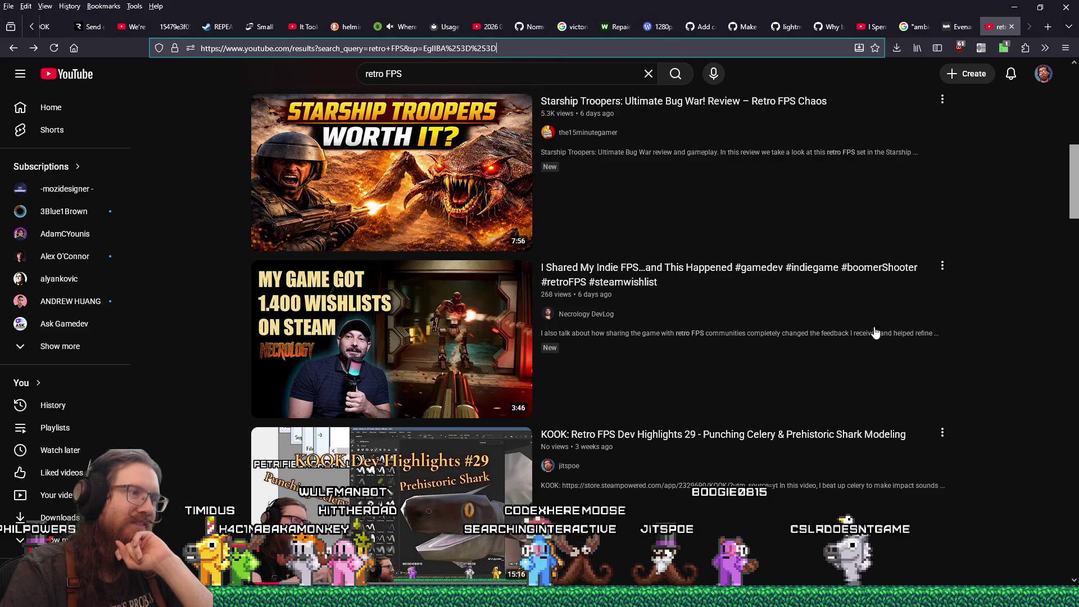
mouse_move(614, 284)
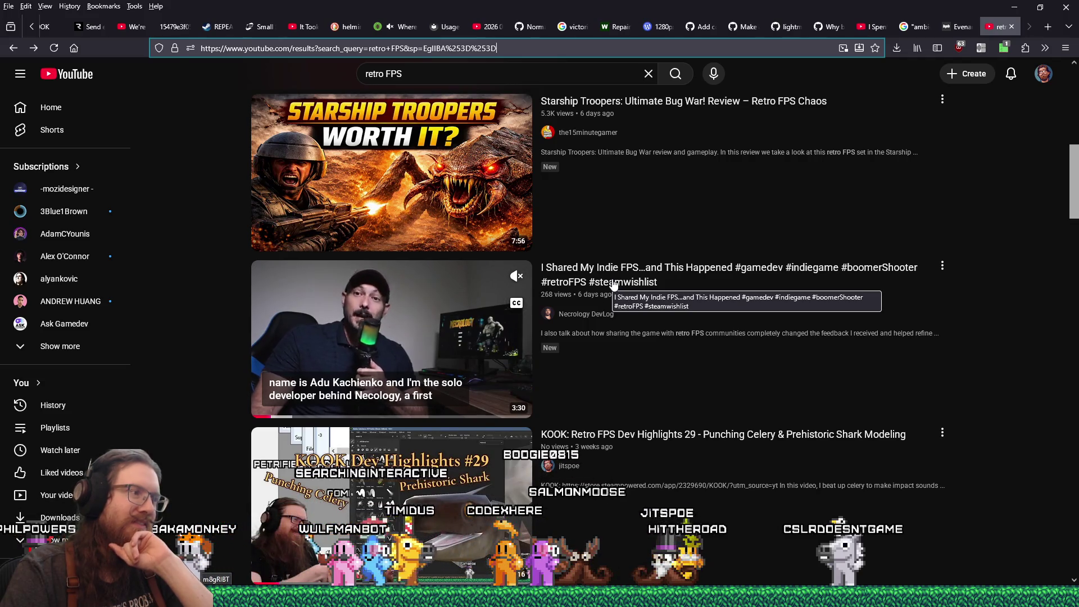
scroll(614, 283, "down", 3)
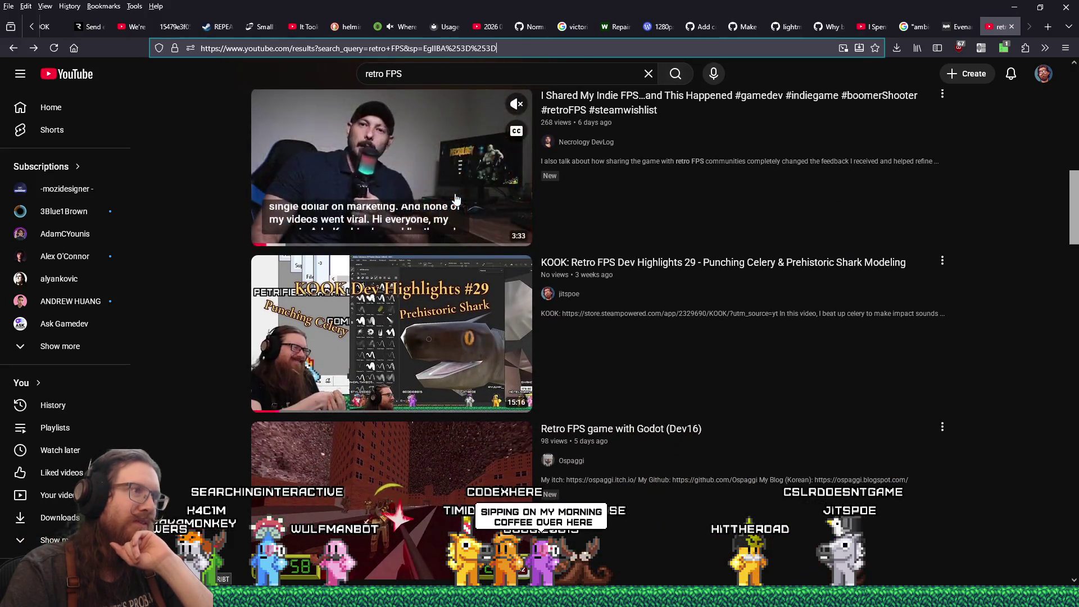
mouse_move(921, 388)
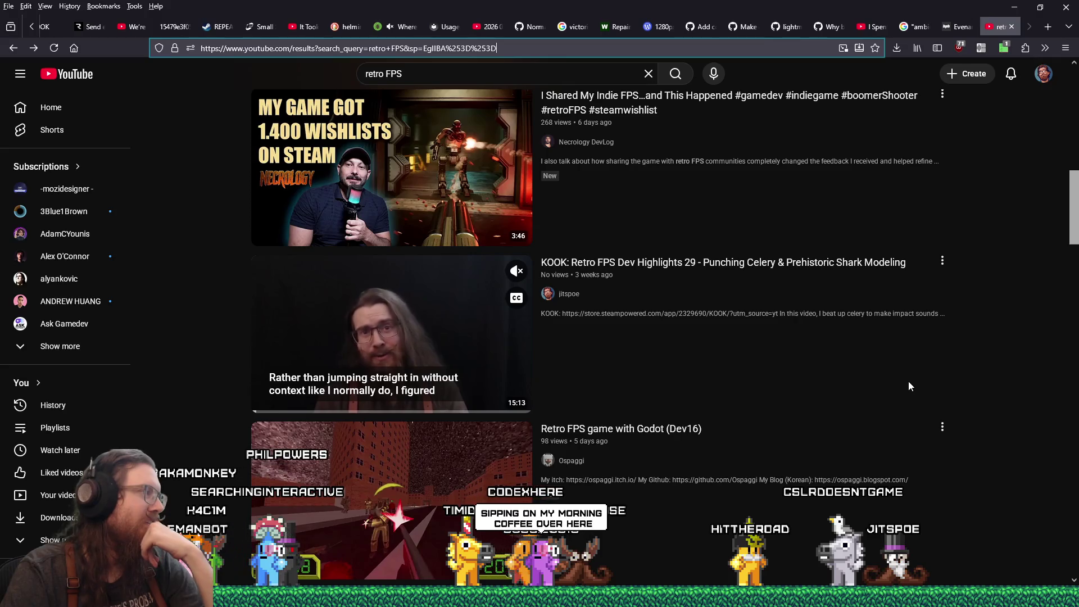
scroll(908, 381, "down", 3)
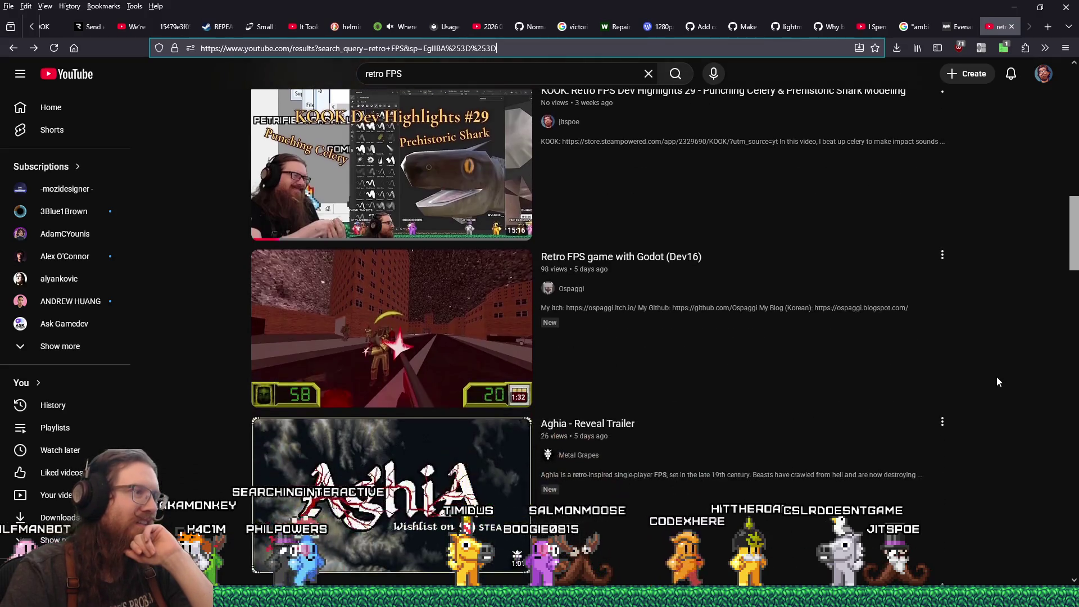
scroll(998, 382, "down", 3)
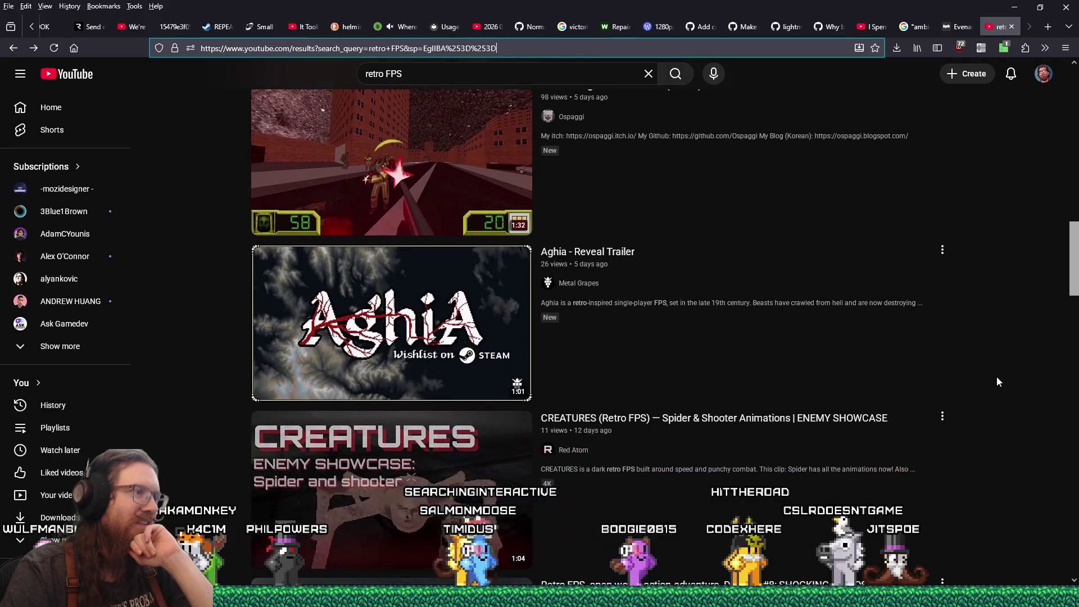
scroll(998, 381, "down", 6)
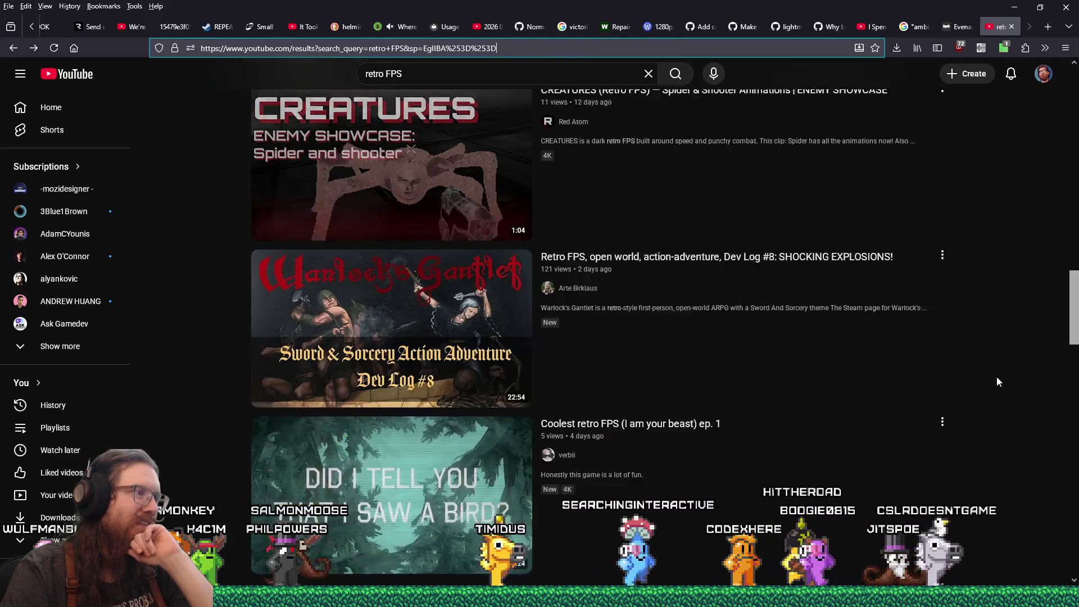
scroll(997, 381, "down", 4)
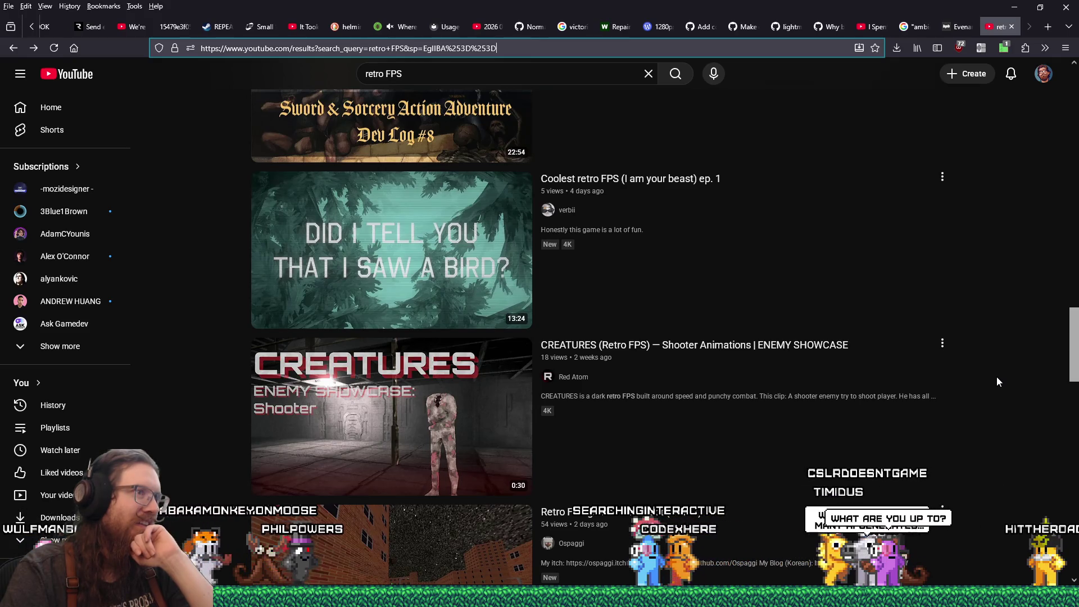
scroll(997, 382, "down", 2)
scroll(998, 382, "down", 5)
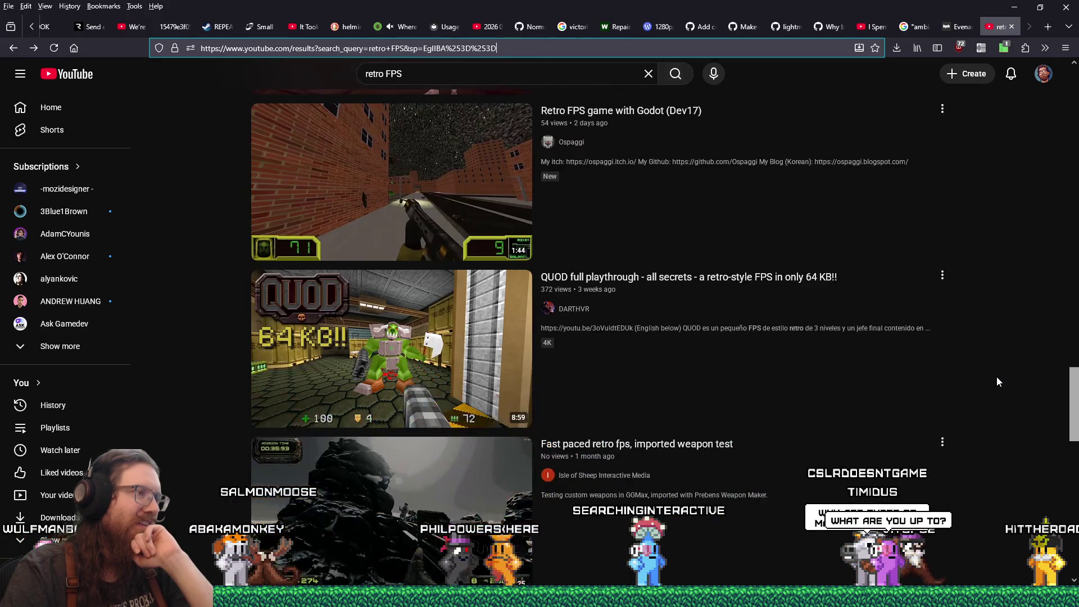
scroll(997, 382, "down", 3)
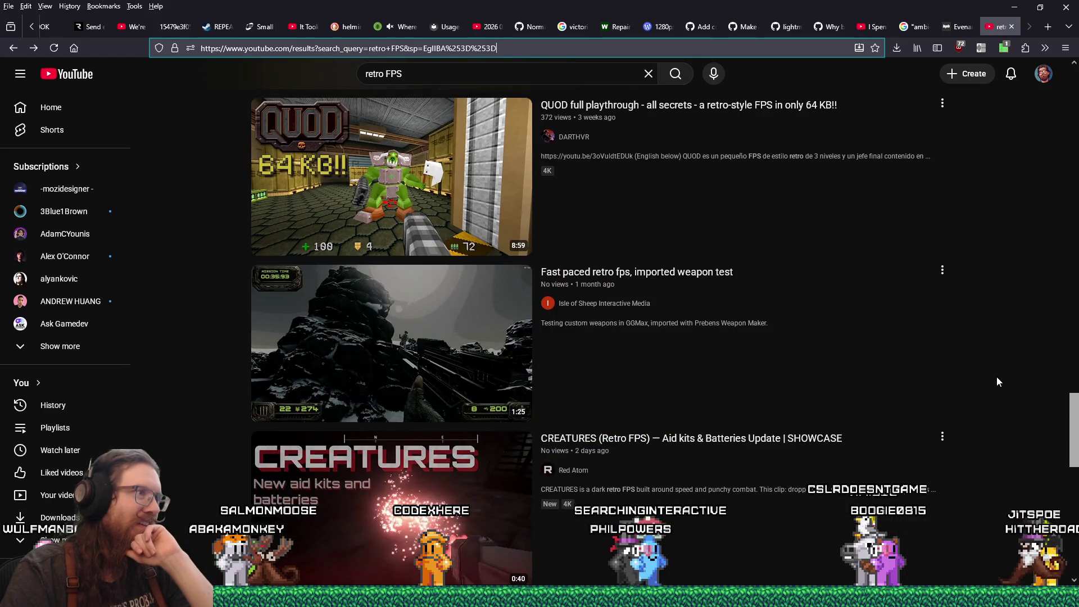
scroll(997, 382, "down", 3)
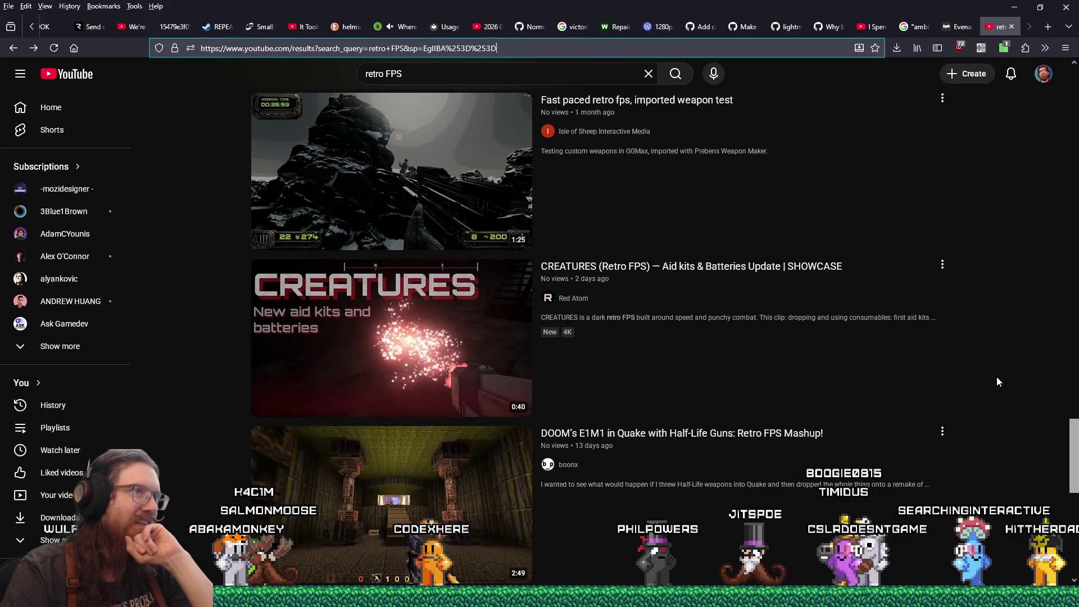
scroll(997, 382, "up", 2)
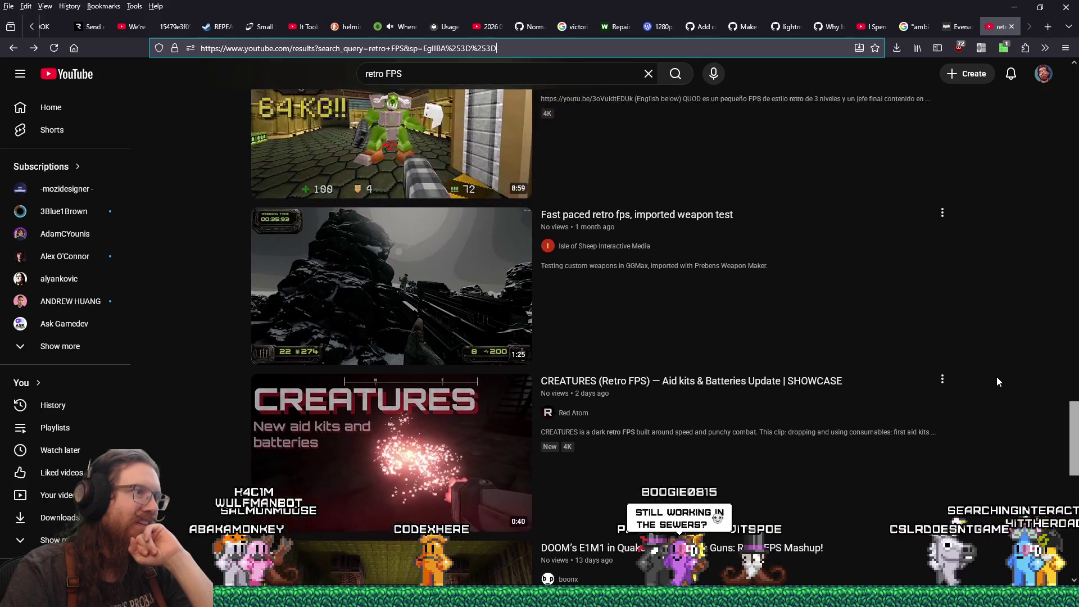
mouse_move(596, 218)
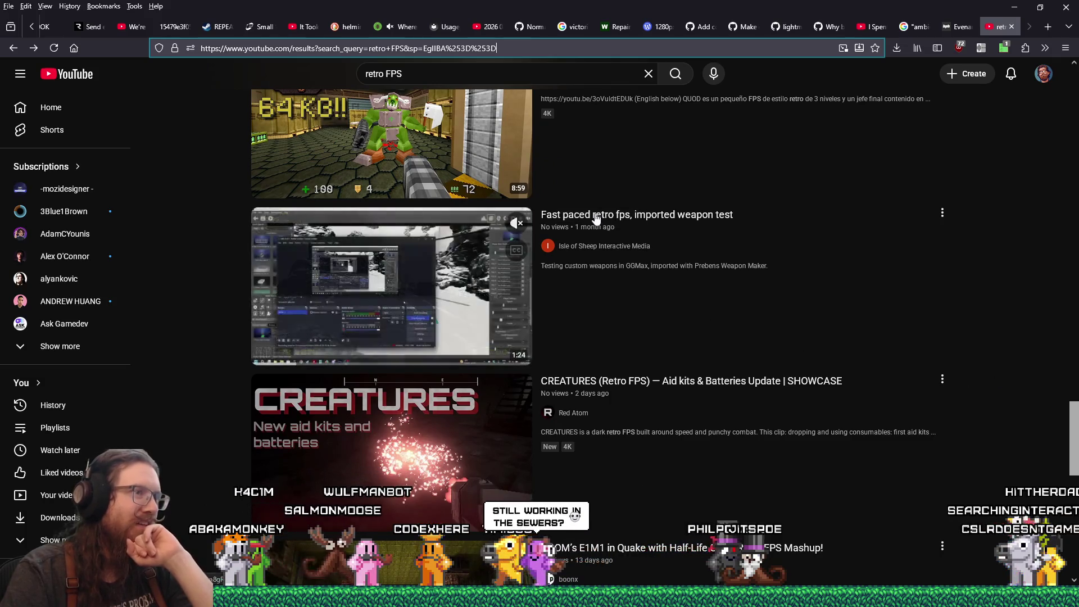
left_click(597, 219)
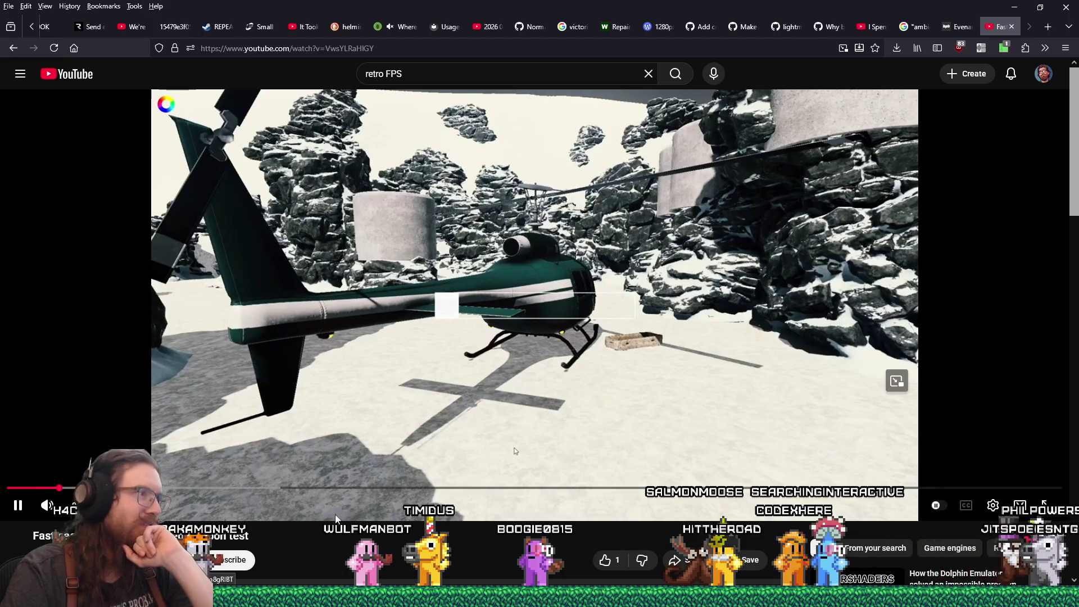
scroll(514, 451, "down", 1)
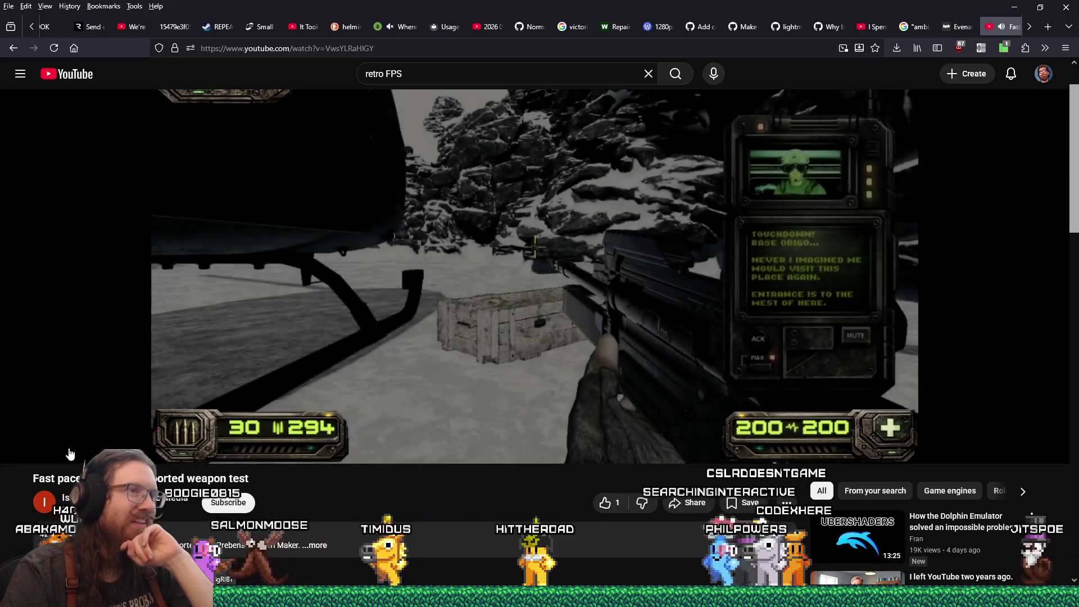
mouse_move(45, 450)
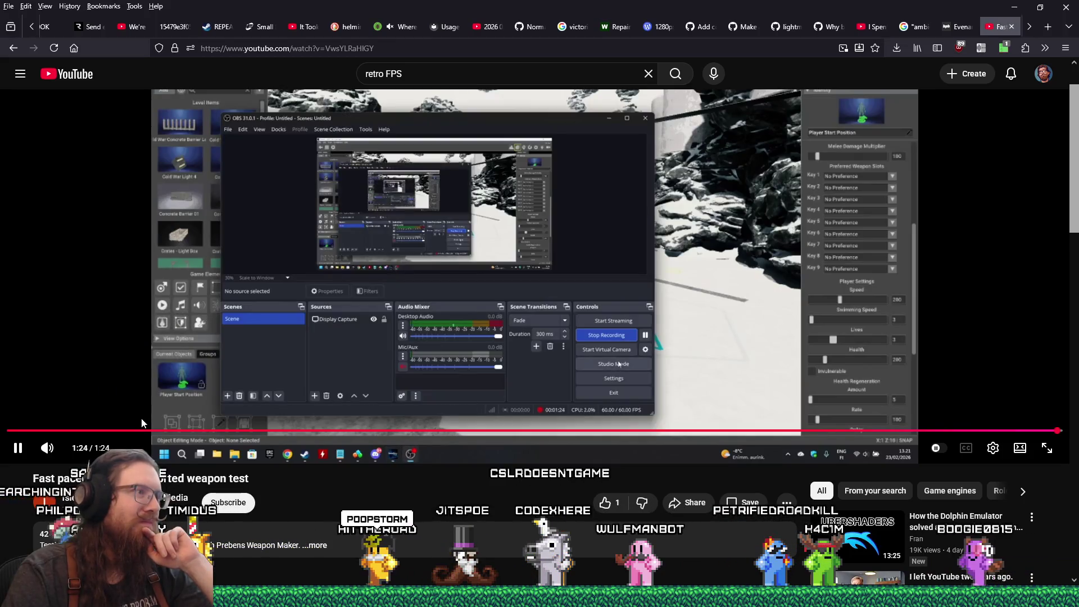
scroll(140, 428, "down", 5)
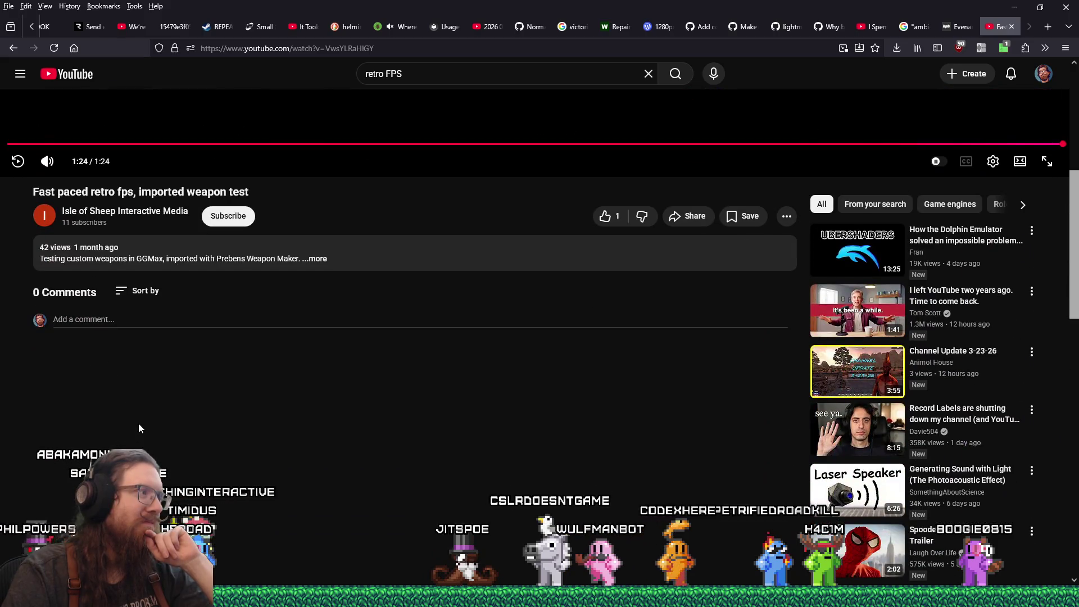
mouse_move(41, 254)
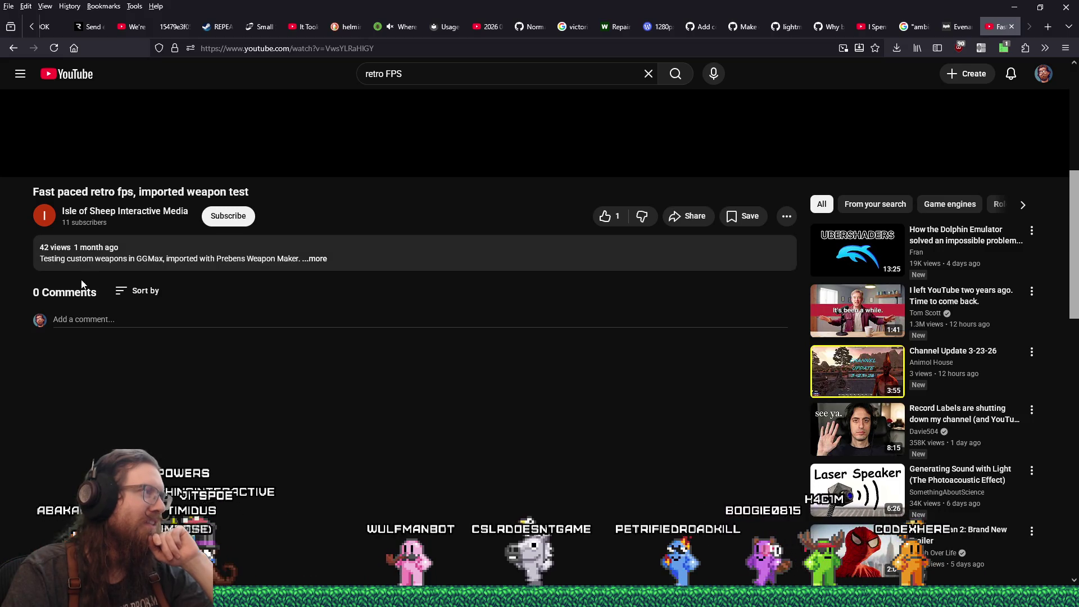
left_click(14, 47)
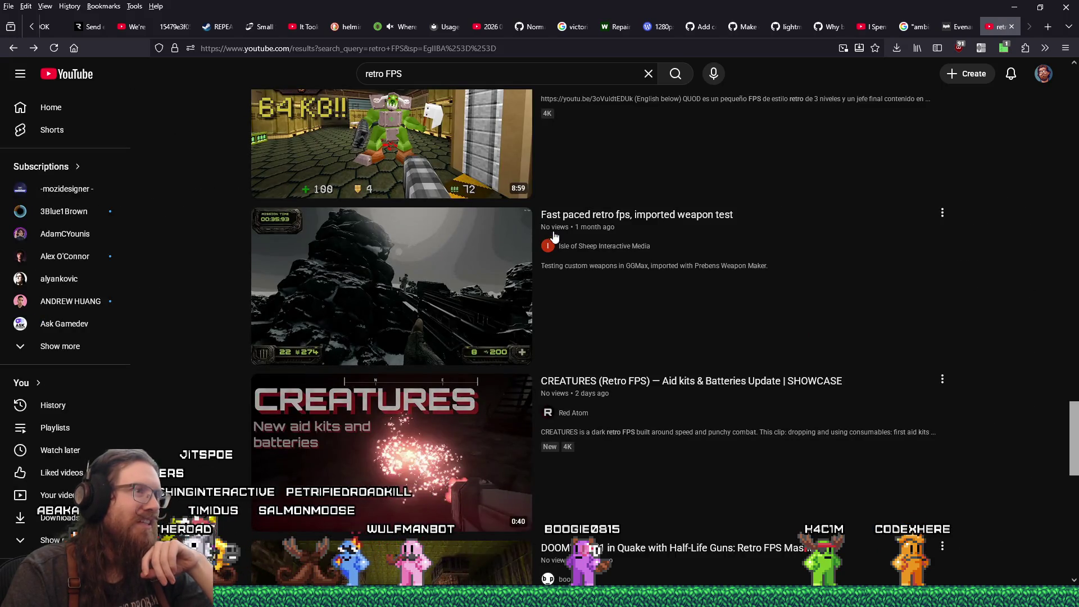
Reopen the Fast paced retro fps video, go back, and scroll the results down and back to the top
left_click(553, 235)
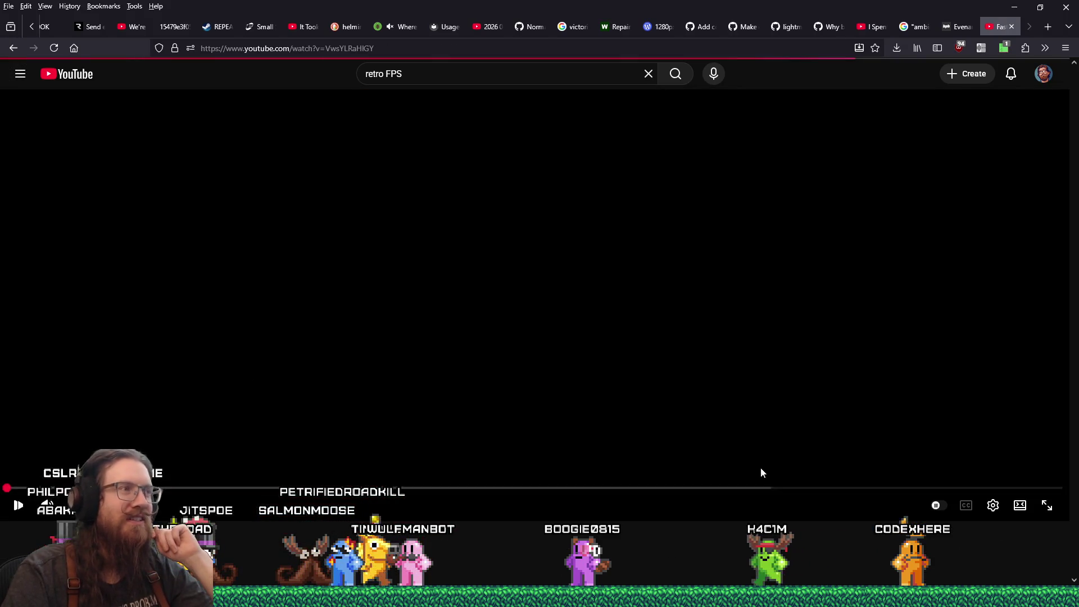
key("alt+Left")
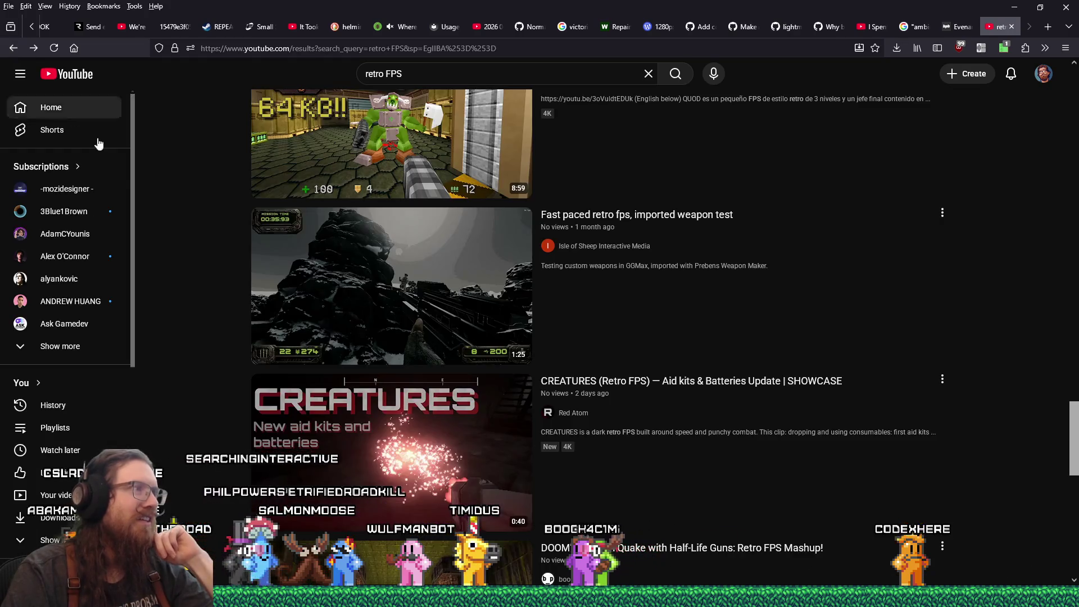
mouse_move(747, 416)
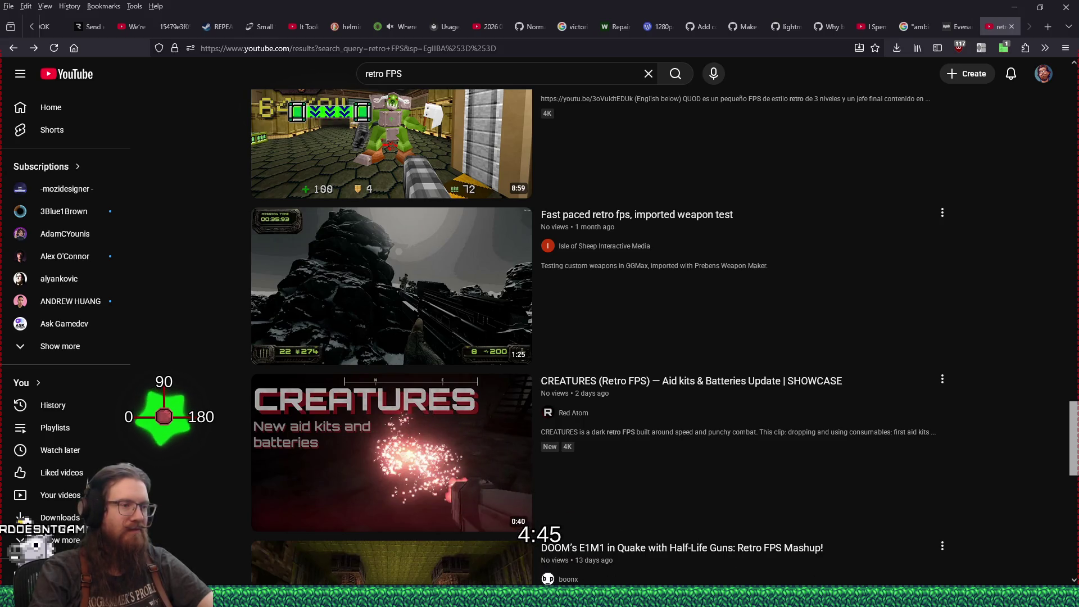
scroll(621, 501, "down", 5)
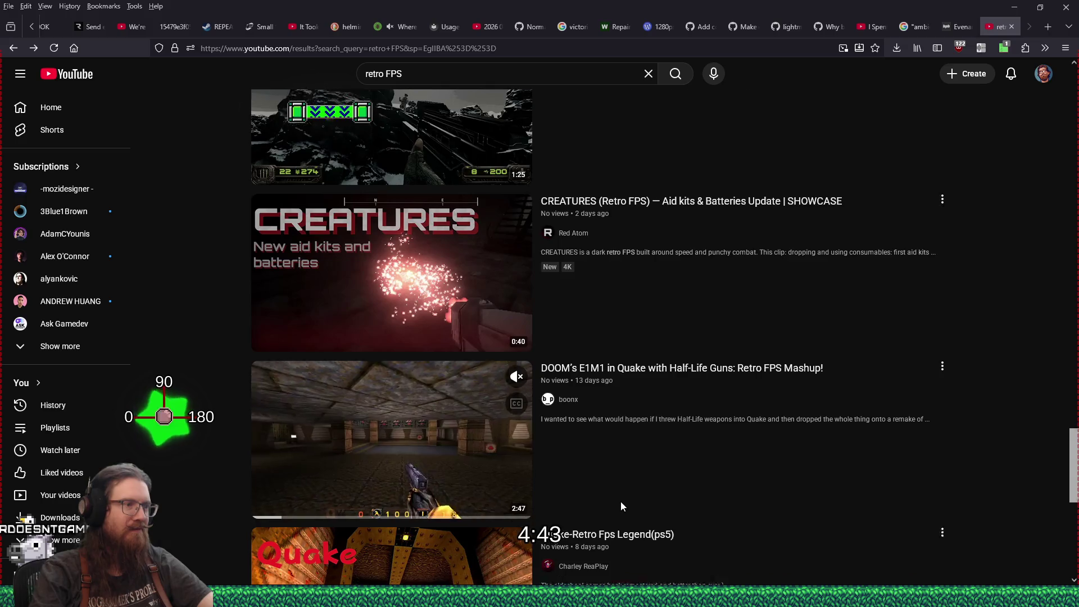
mouse_move(720, 507)
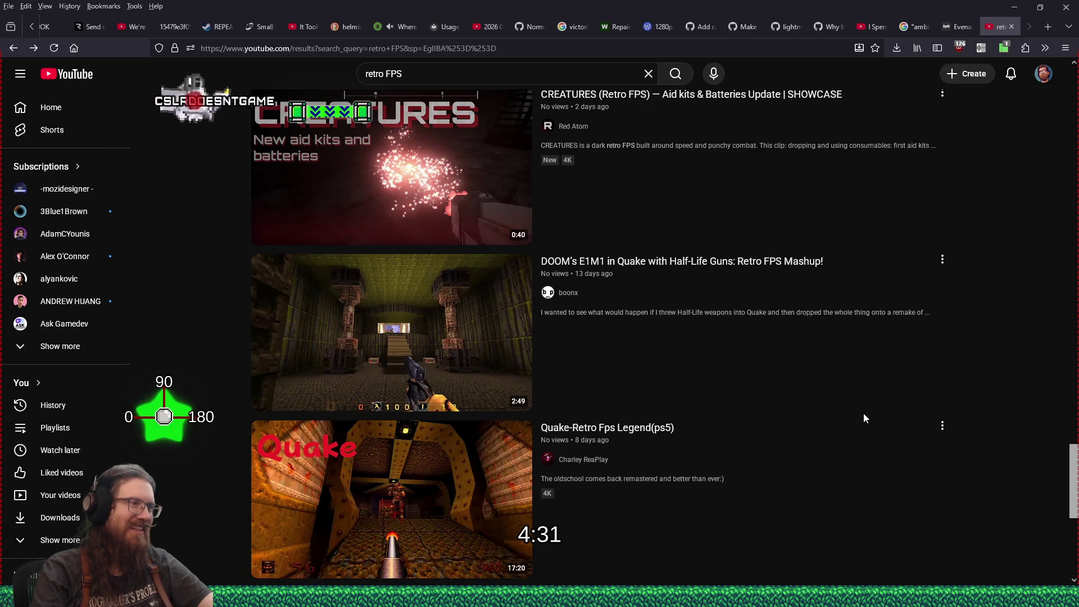
scroll(864, 418, "down", 2)
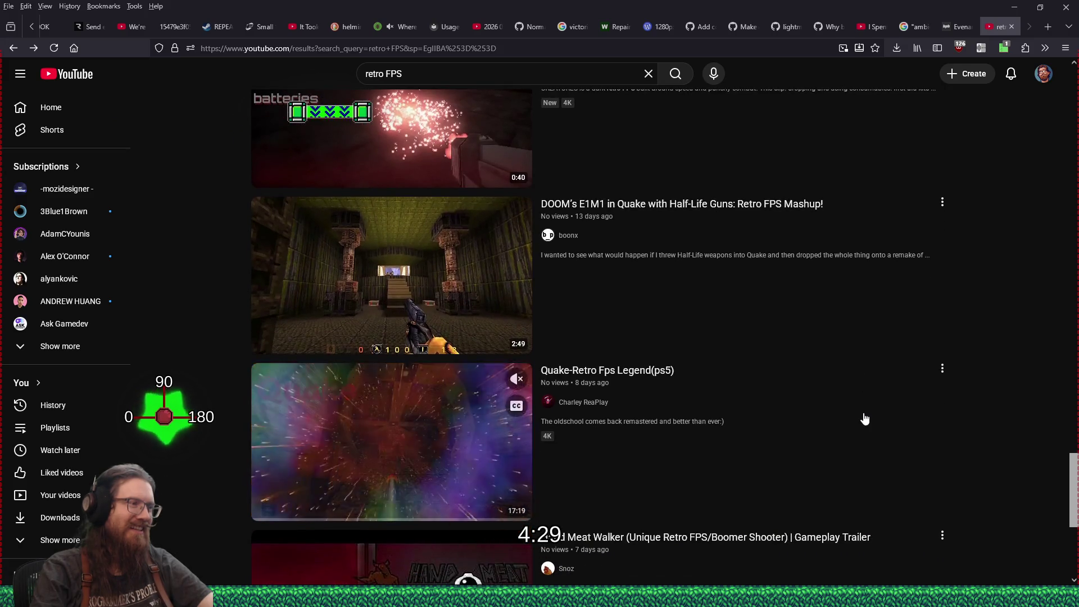
scroll(864, 419, "down", 3)
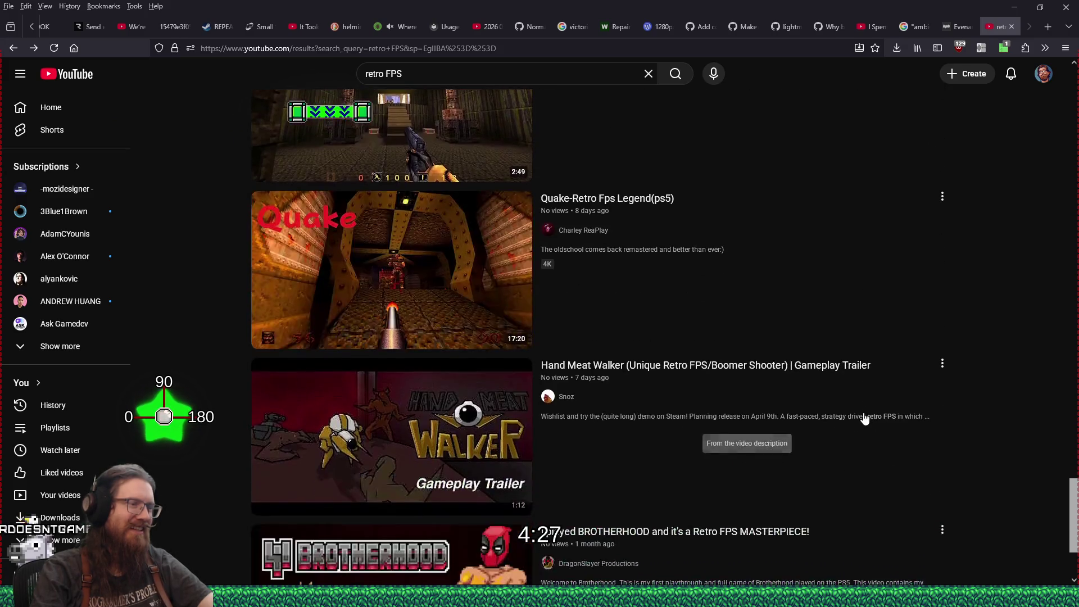
scroll(864, 419, "down", 3)
scroll(882, 424, "up", 1)
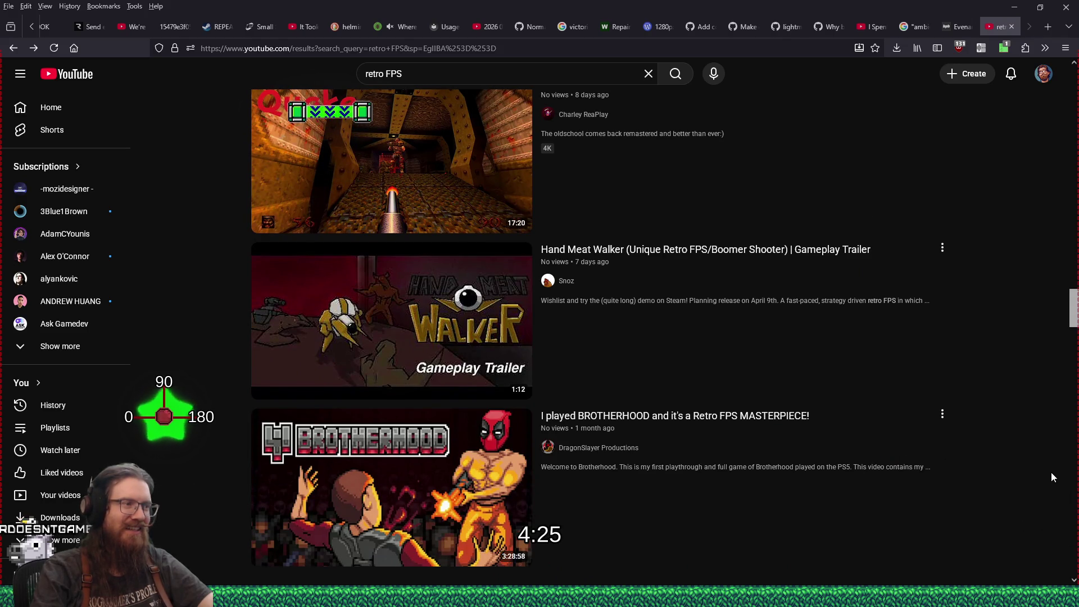
scroll(1051, 472, "up", 20)
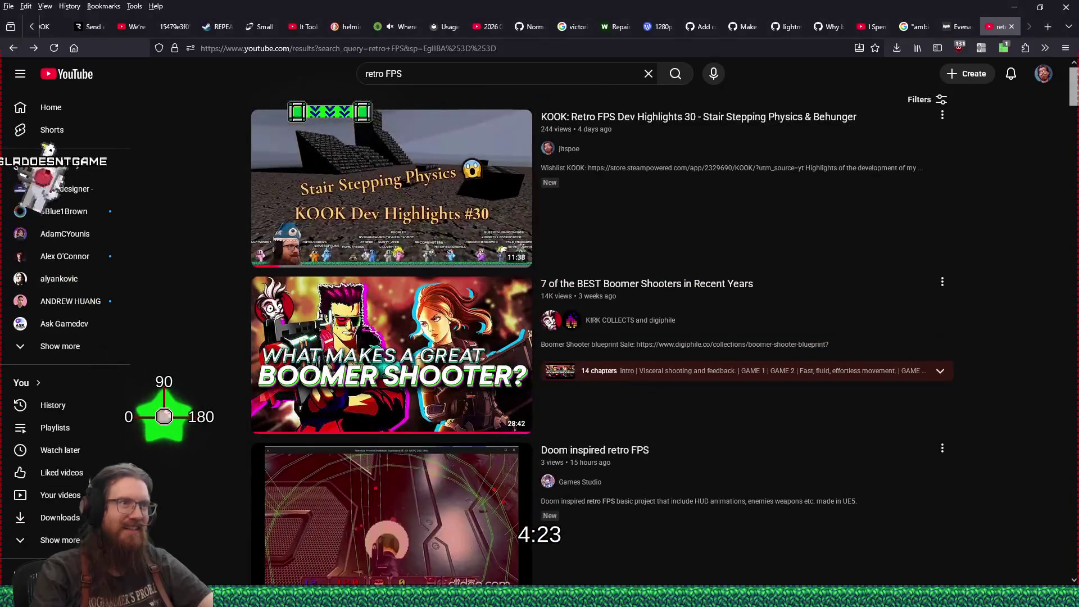
mouse_move(940, 140)
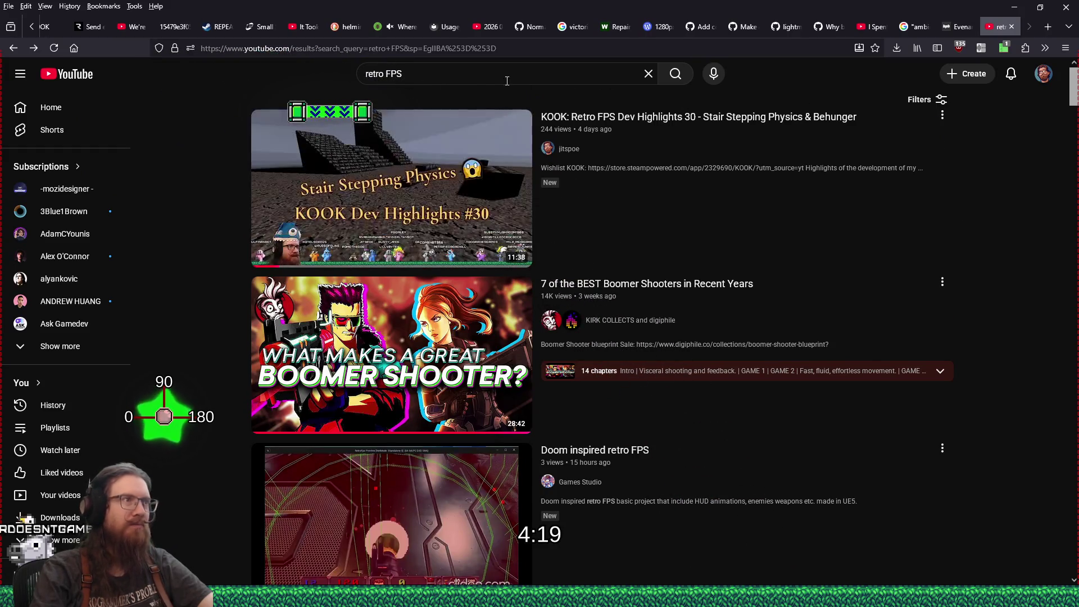
Search YouTube for 'boomer shooter' and skim the top results
type("boomer s")
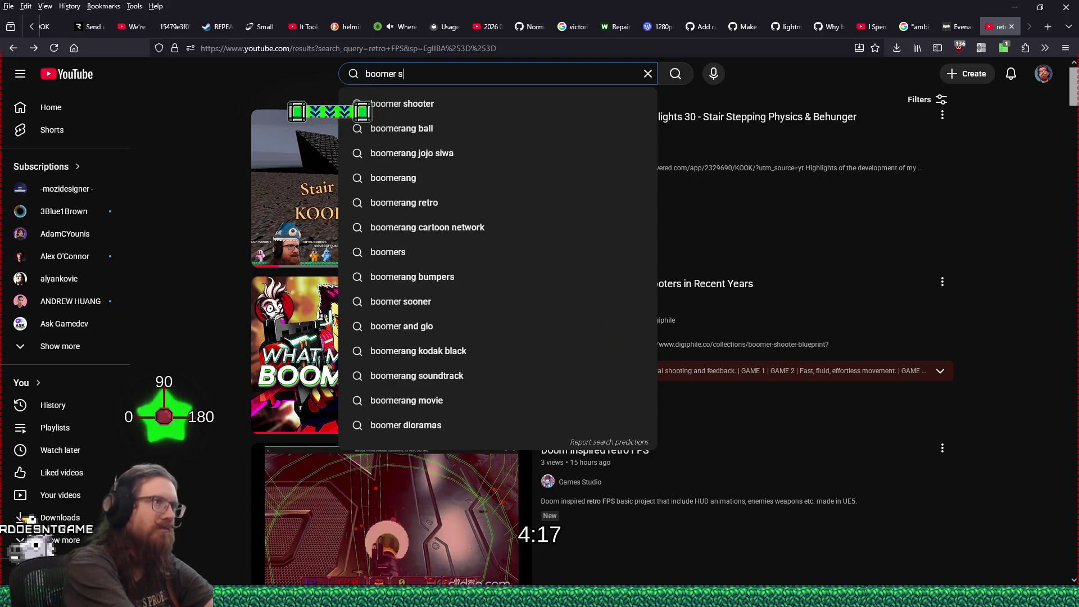
type("hooter")
key("Return")
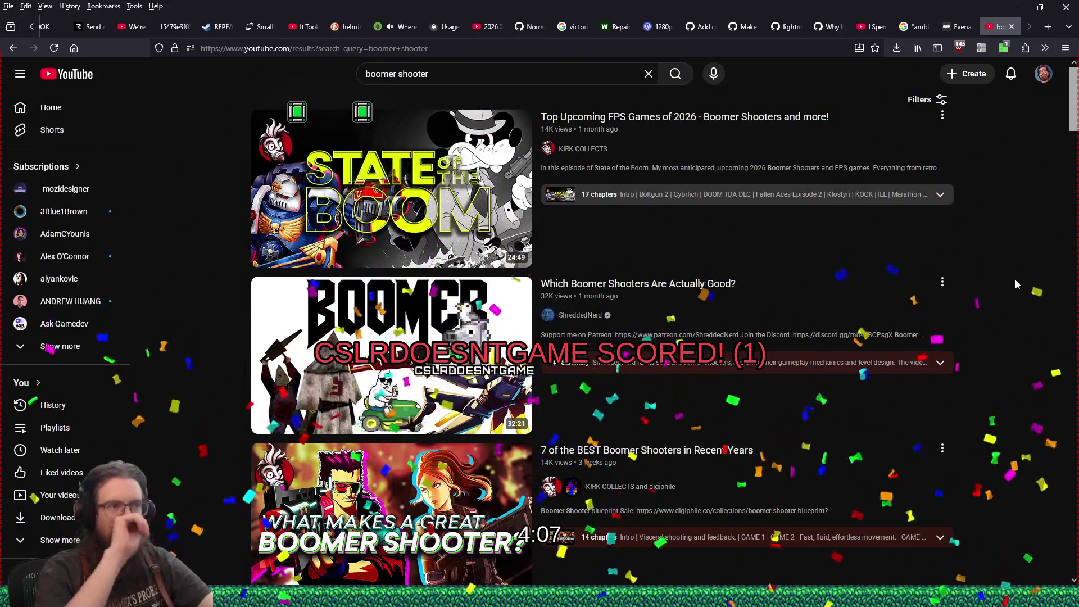
mouse_move(602, 306)
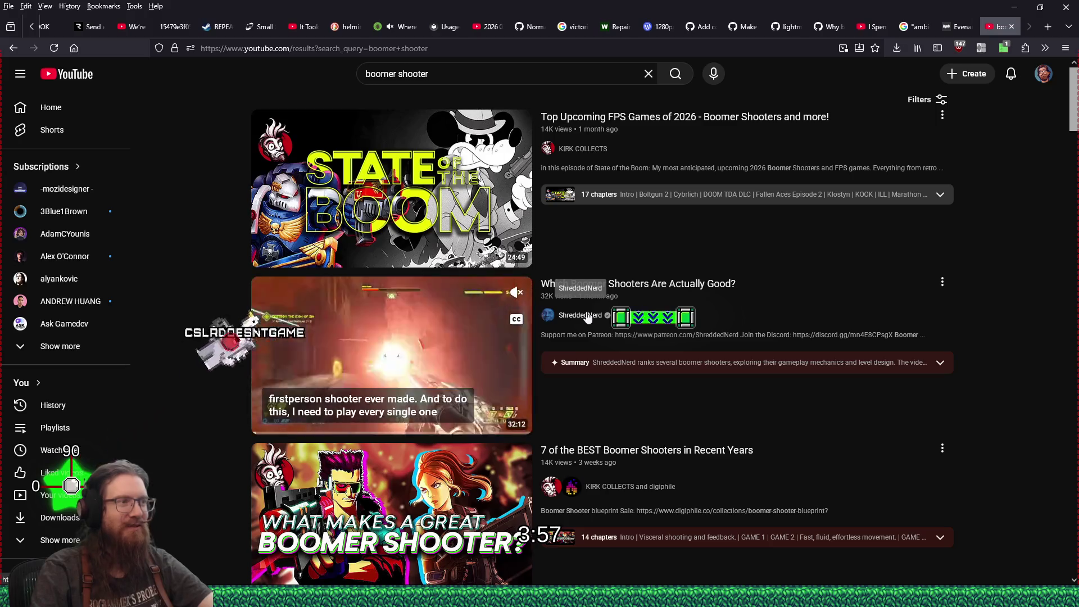
scroll(653, 321, "down", 4)
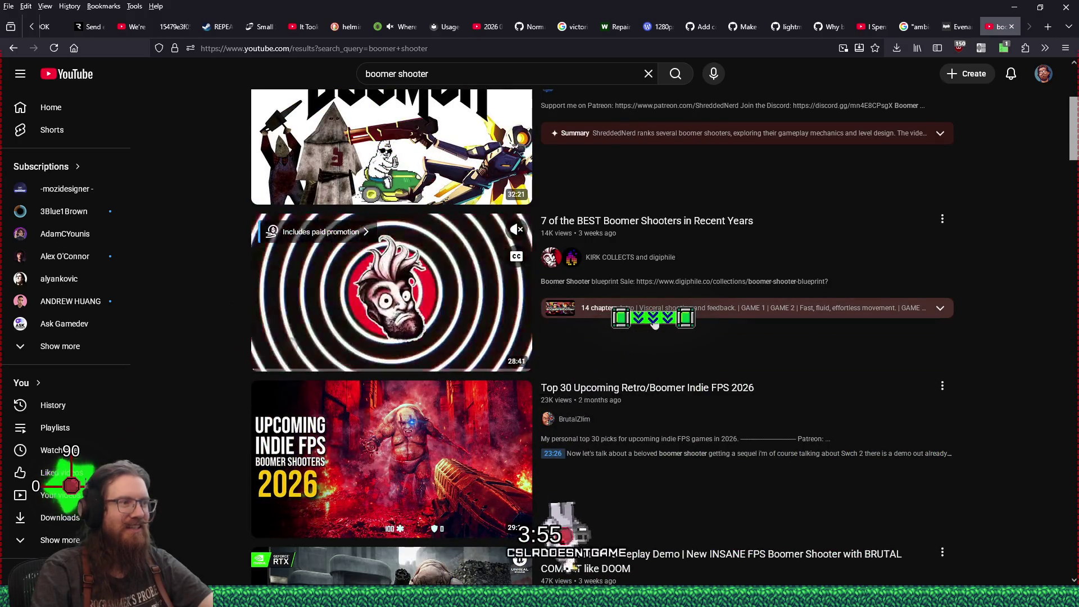
scroll(654, 325, "up", 4)
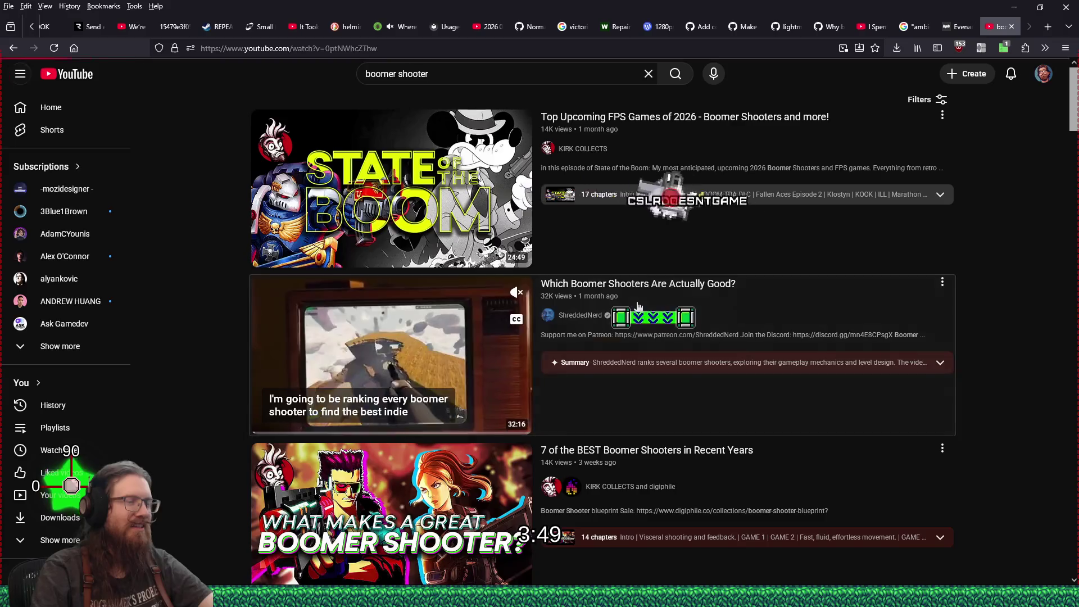
Open the 'Which Boomer Shooters Are Actually Good?' video and pause it
left_click(637, 305)
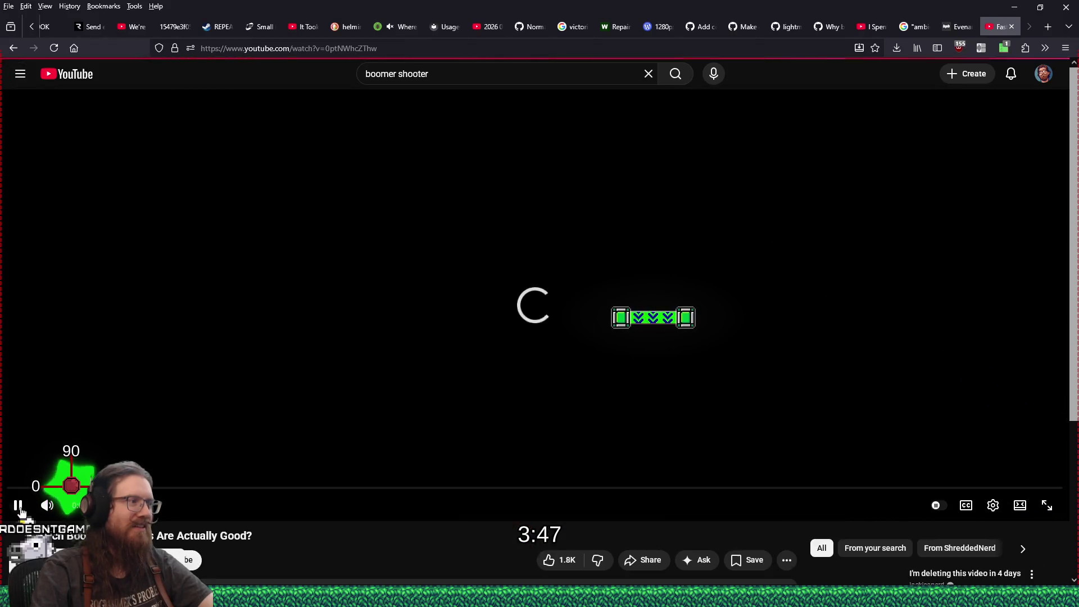
left_click(18, 505)
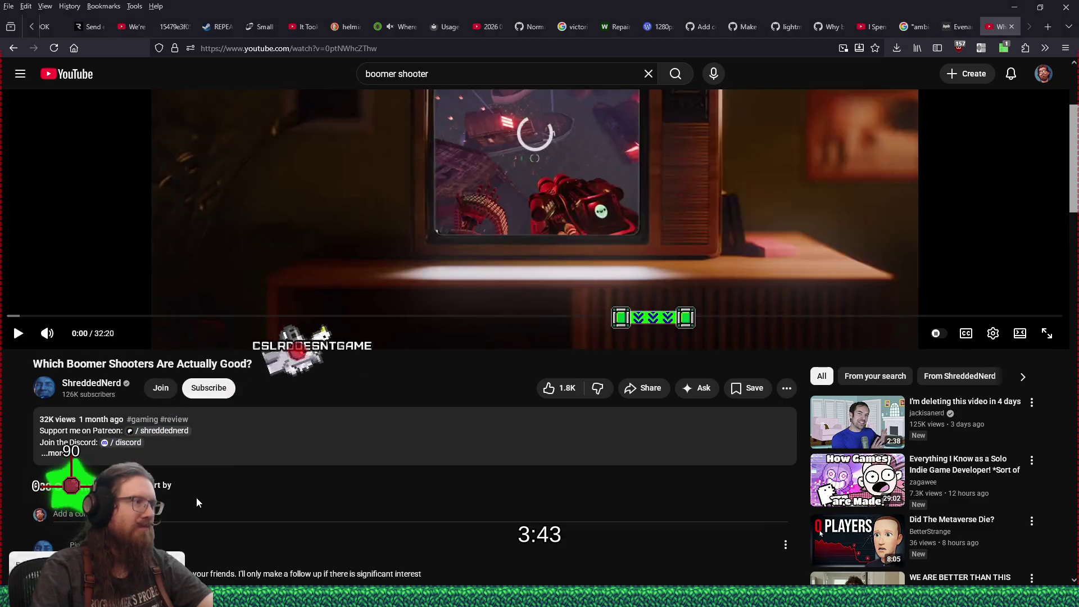
key("alt+Tab")
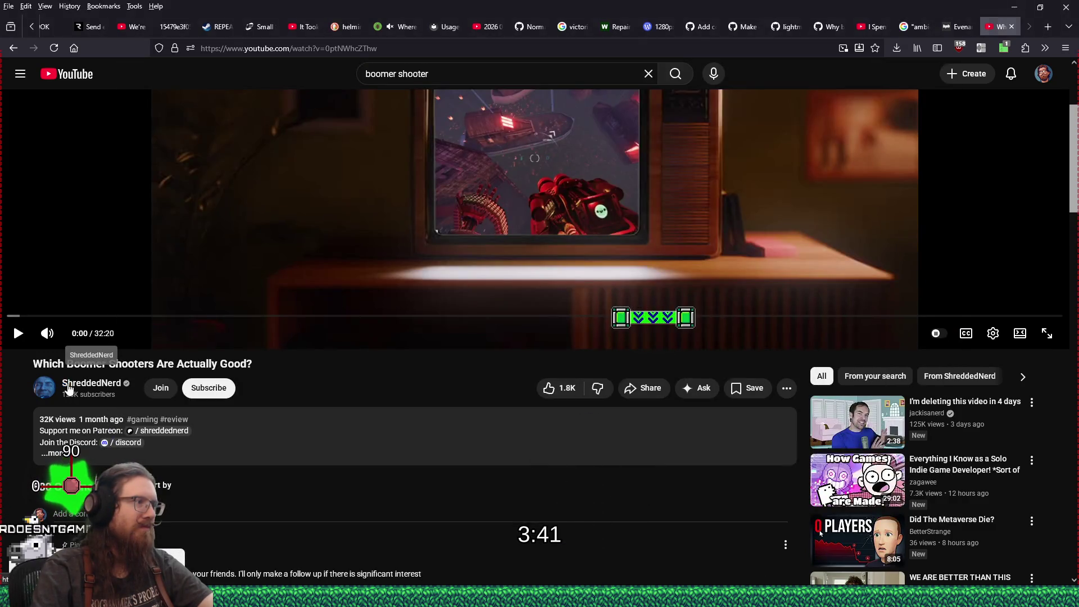
Open the ShreddedNerd channel page and copy its channel name
left_click(72, 388)
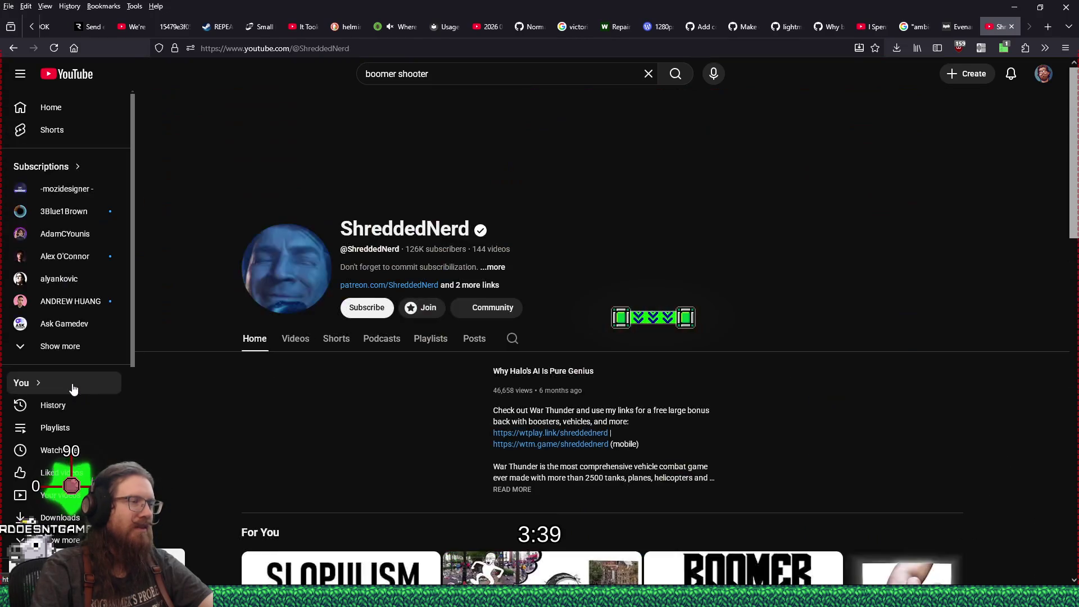
double_click(392, 229)
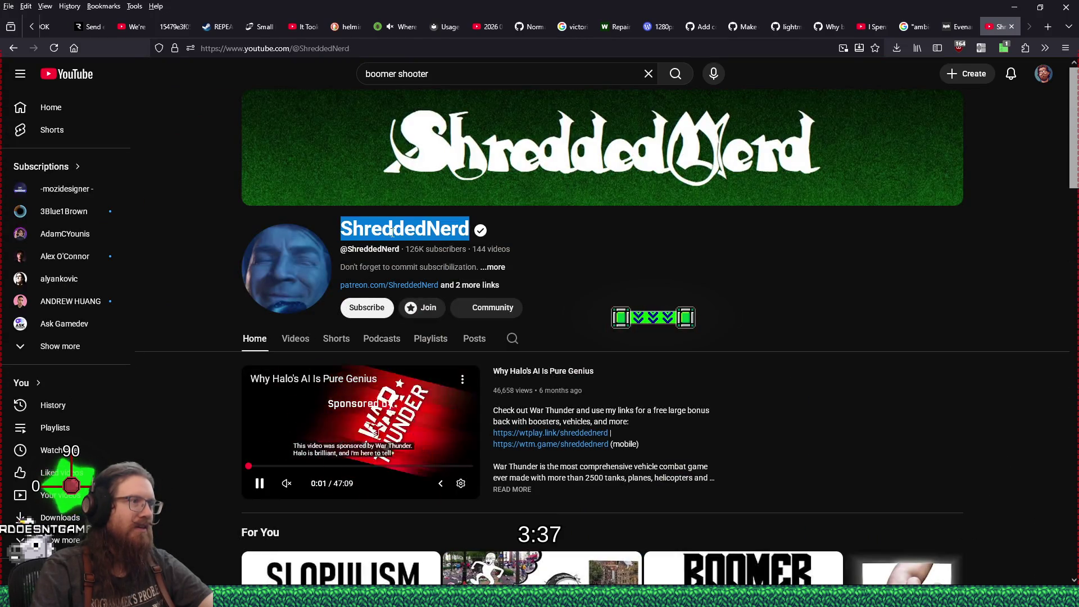
right_click(393, 230)
left_click(410, 259)
Search kook_marketing.txt for ShreddedNerd, finding no existing entry
key("alt+Tab")
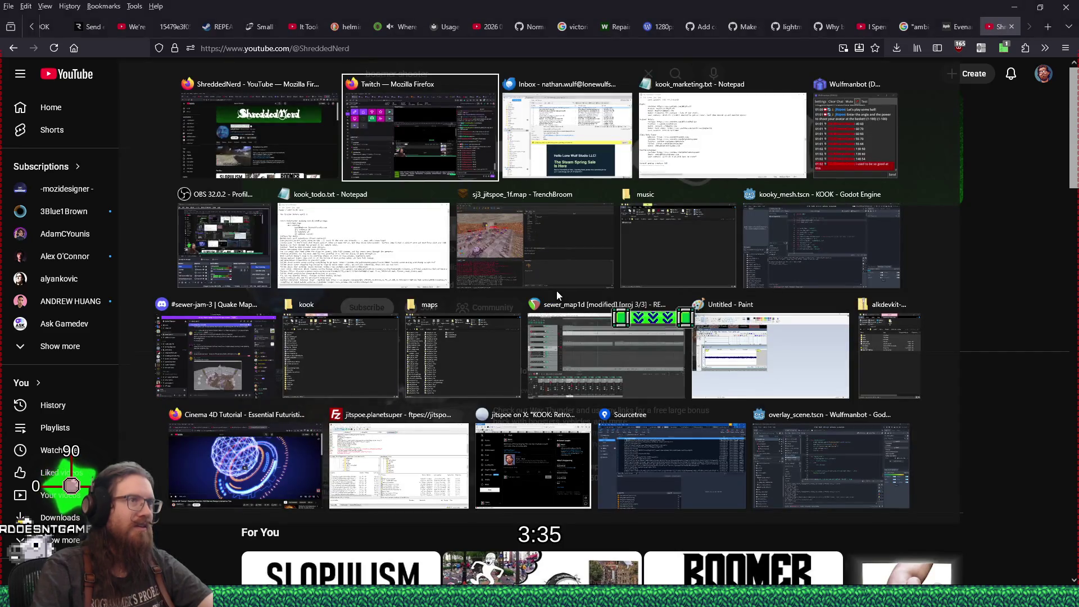
key("alt+Tab")
key("alt+Tab")
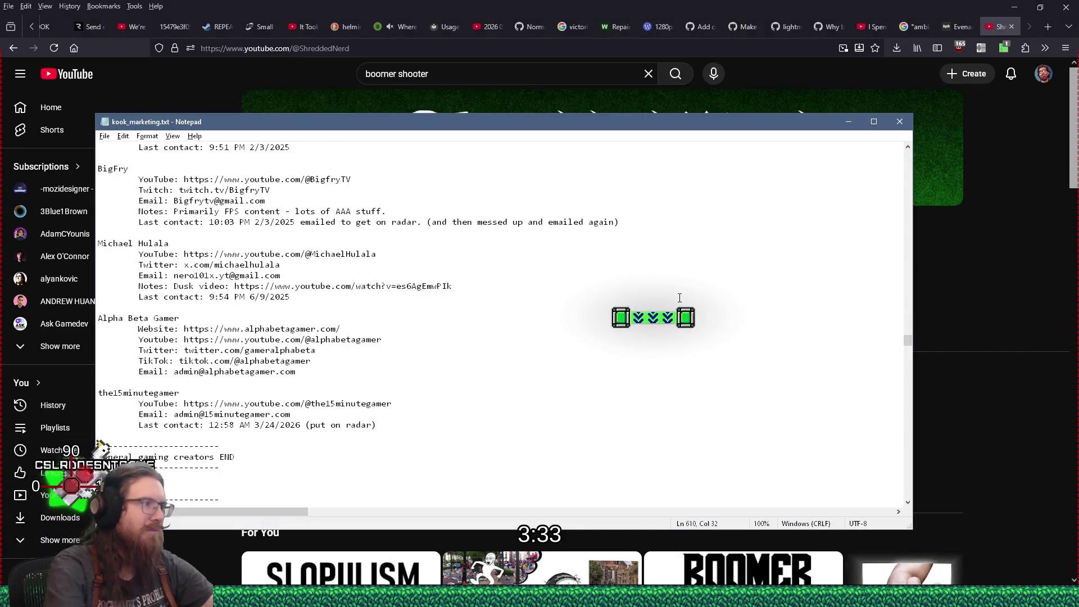
key("ctrl+f")
key("ctrl+v")
key("Return")
key("Return")
Dismiss the not-found message and scroll through ShreddedNerd's playlists such as 'The Infinite Show'
key("Escape")
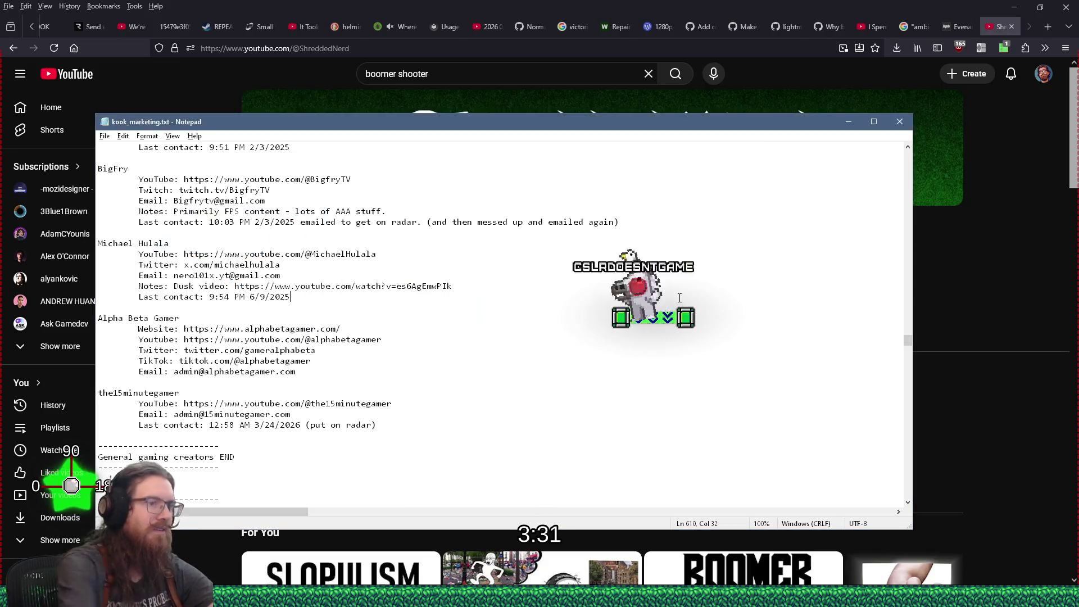
key("alt+Tab")
scroll(926, 428, "down", 4)
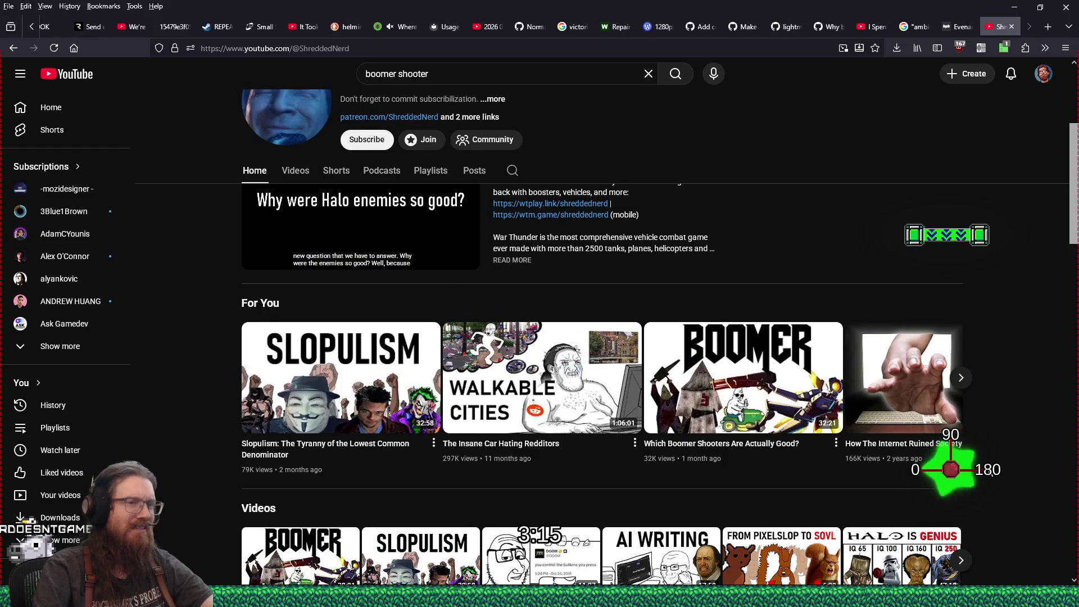
scroll(962, 444, "down", 2)
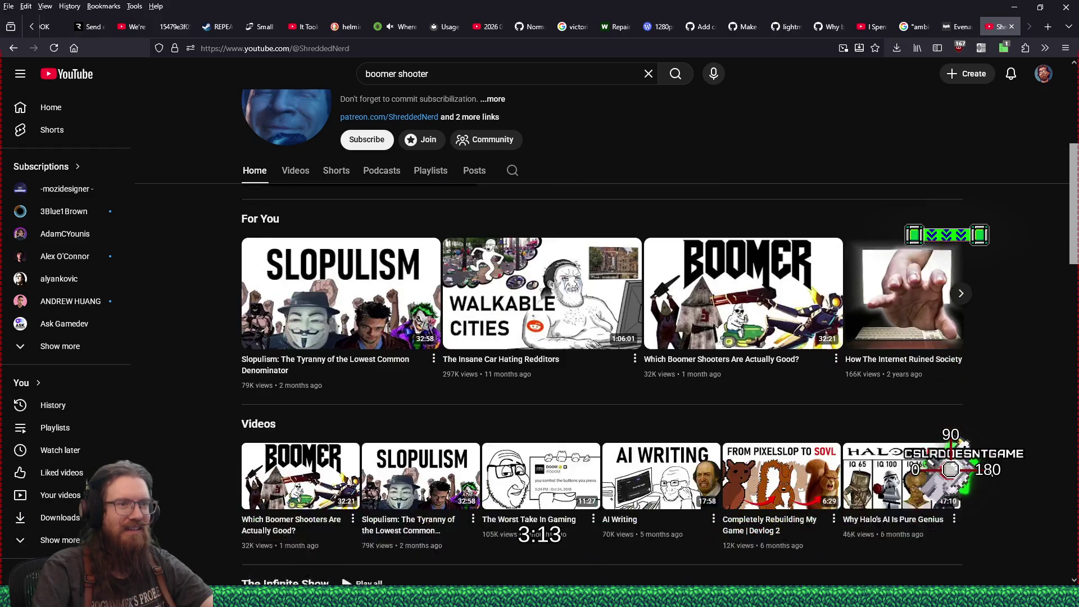
scroll(962, 444, "down", 1)
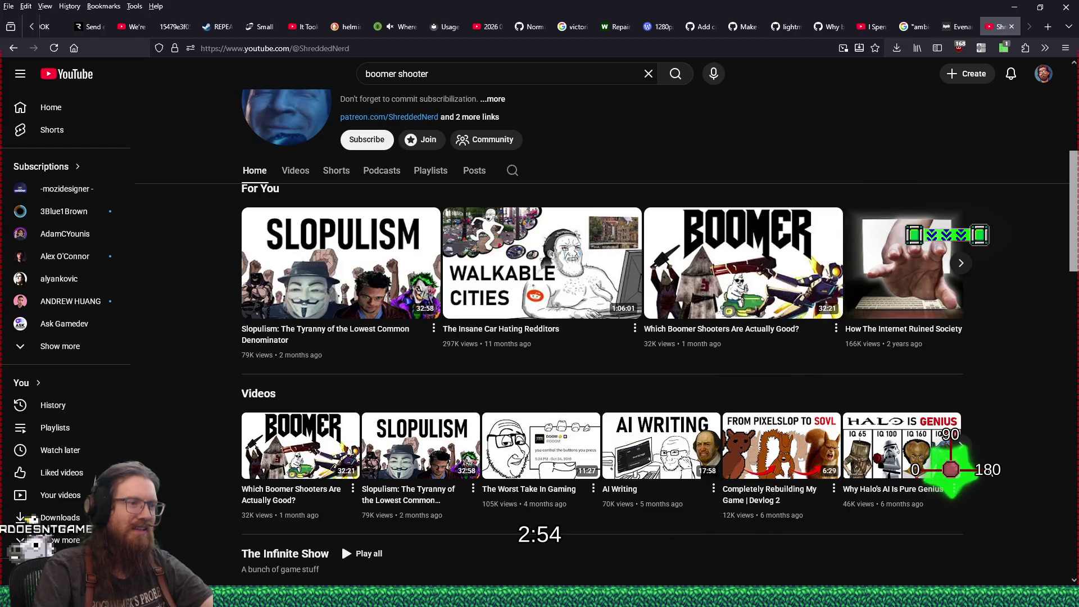
scroll(545, 382, "down", 6)
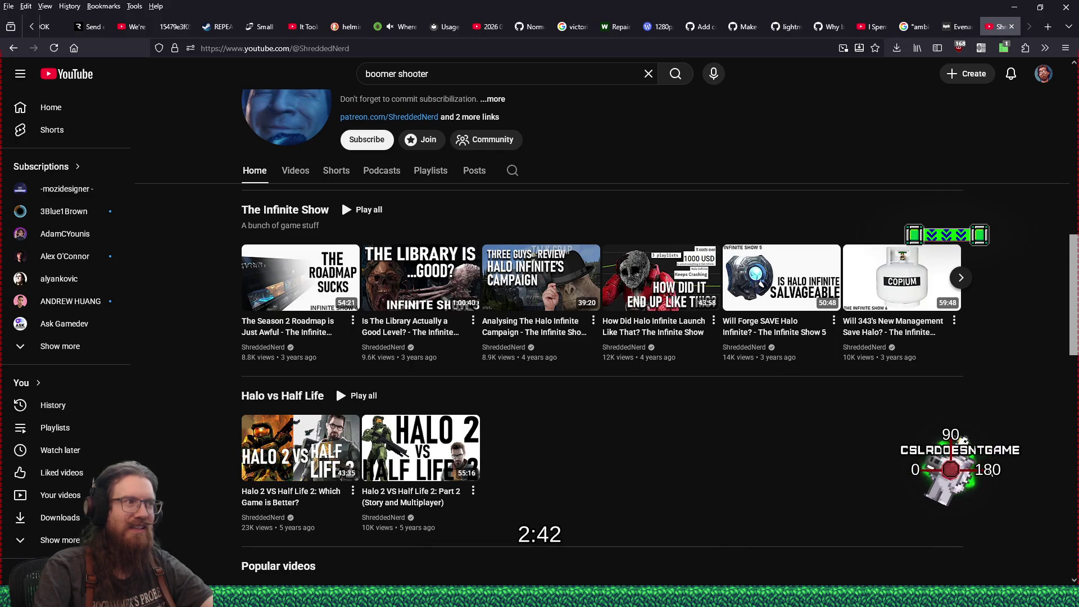
scroll(601, 338, "up", 1)
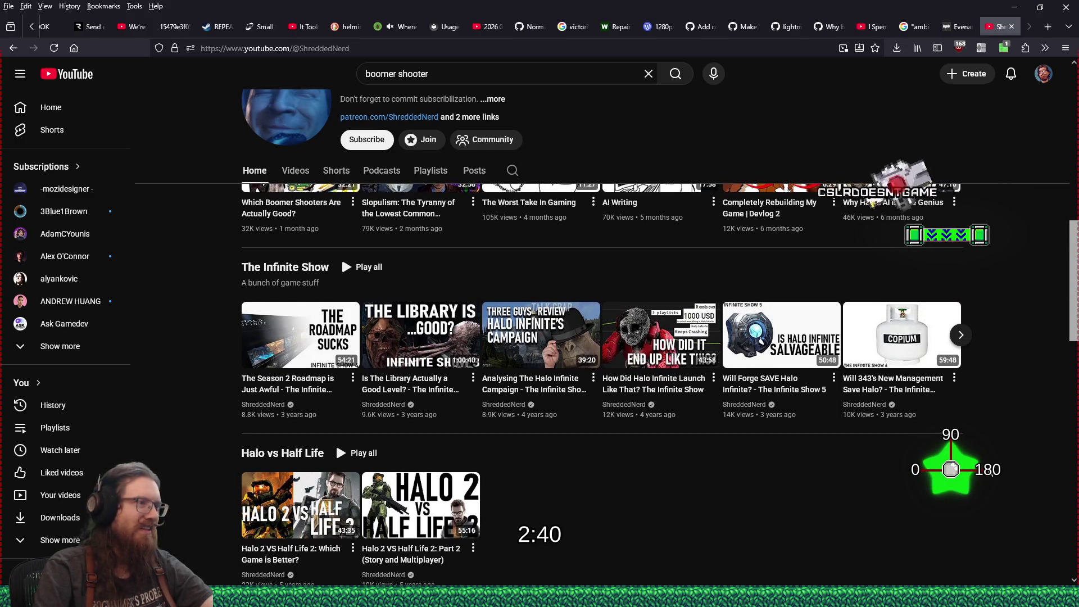
scroll(998, 492, "up", 1)
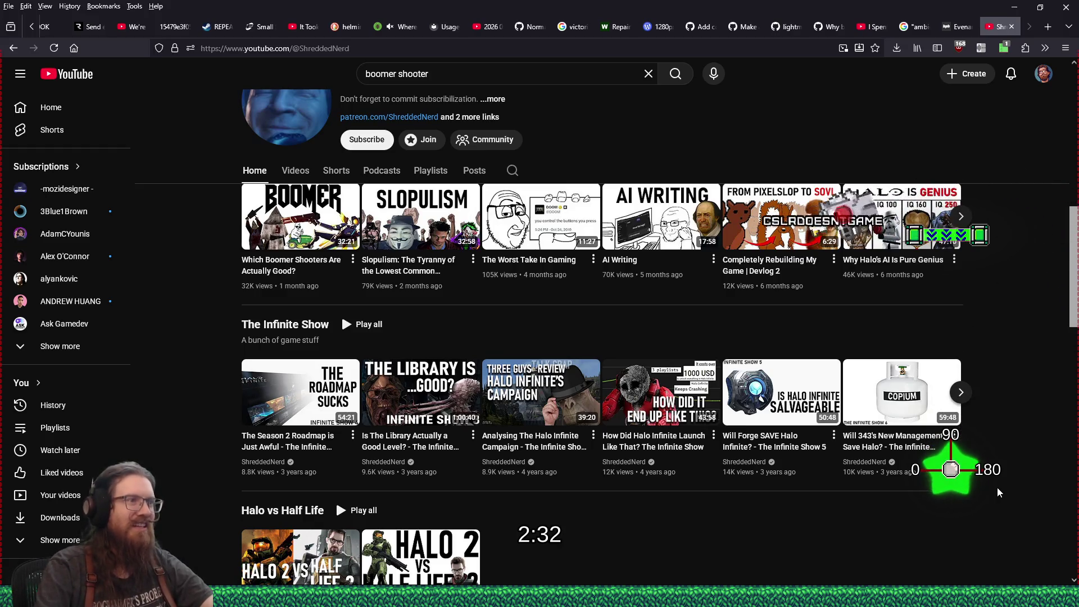
scroll(826, 572, "up", 3)
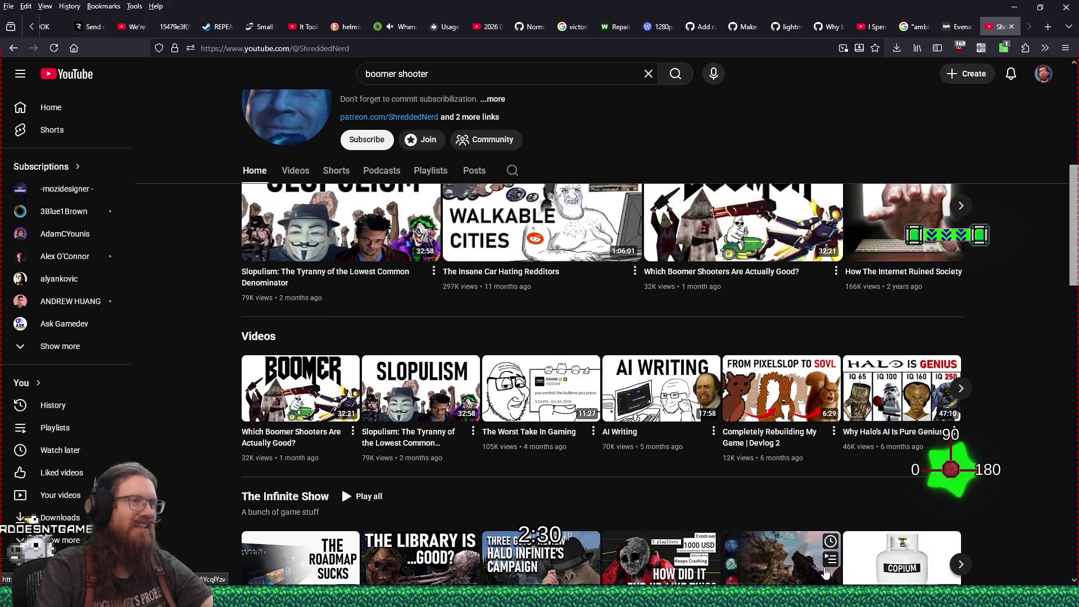
scroll(826, 572, "up", 2)
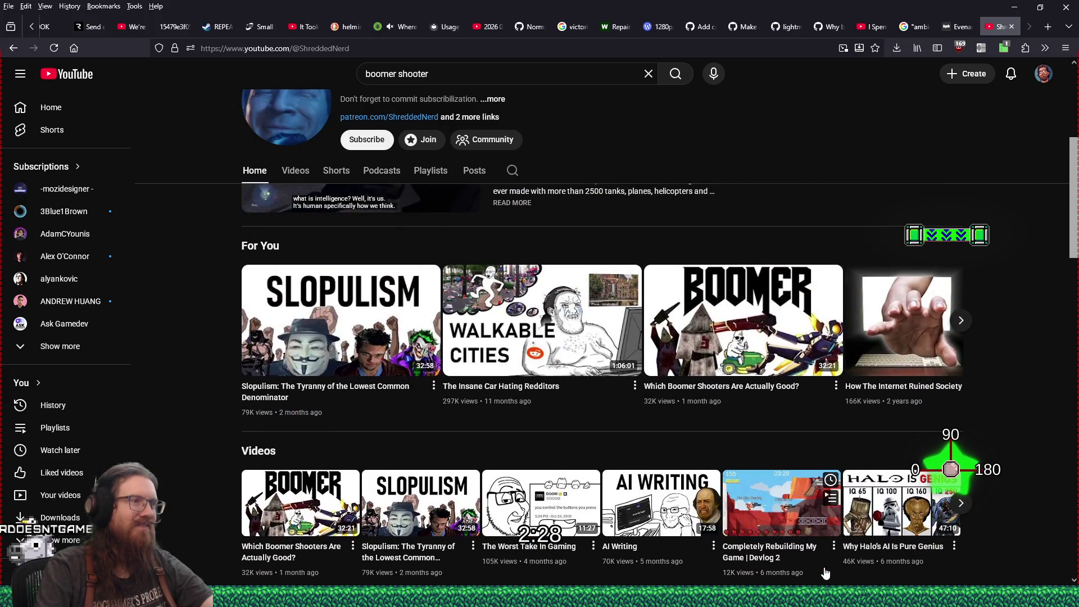
scroll(825, 572, "down", 6)
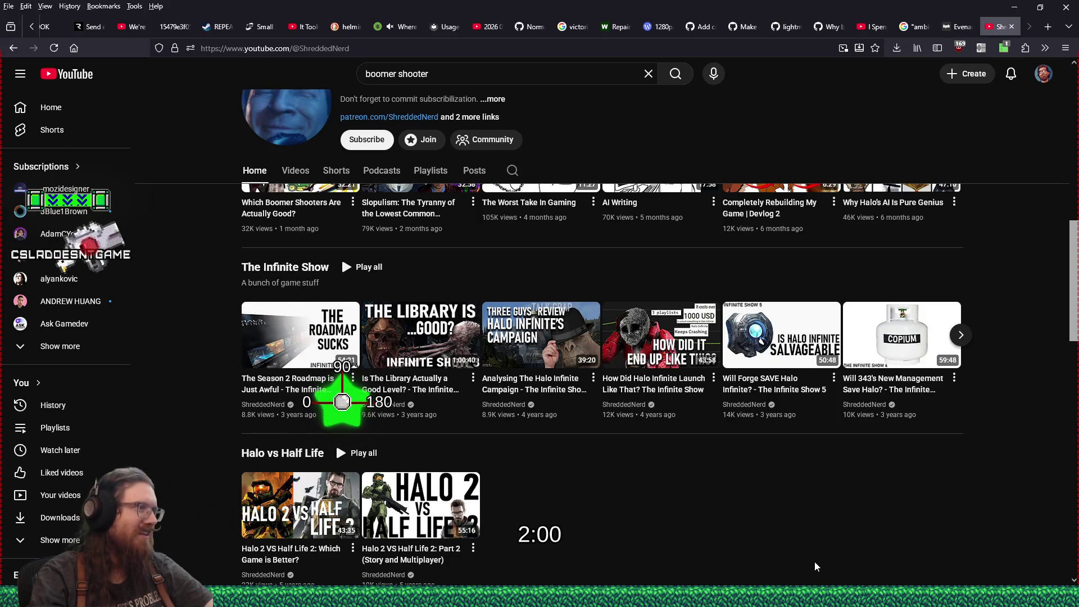
scroll(817, 566, "down", 2)
Go back to the boomer shooter results and open 'TREMEN First Gameplay Demo' in a background tab
left_click(21, 48)
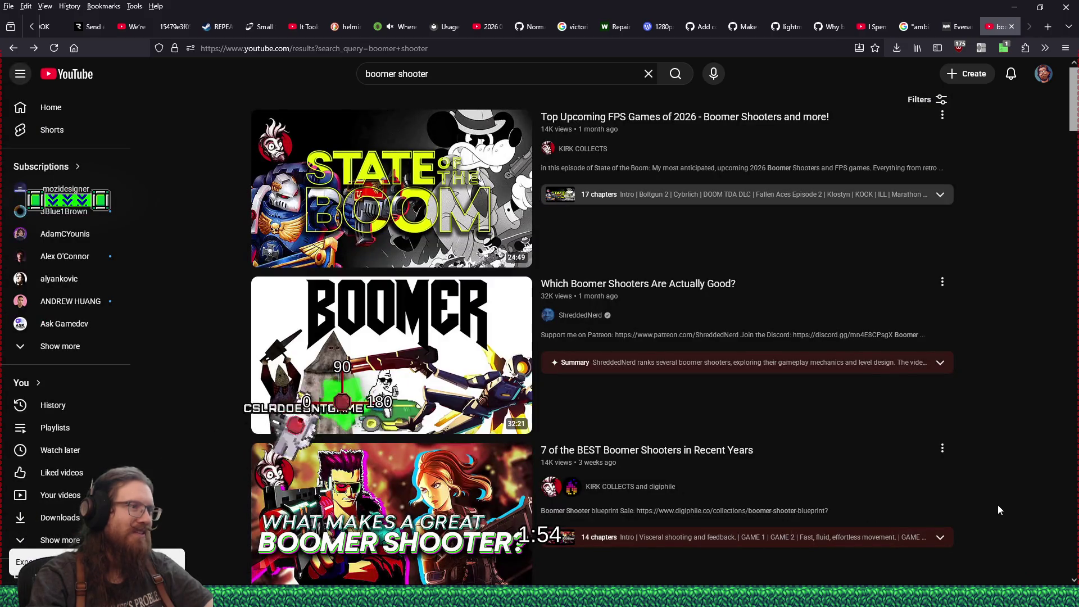
scroll(1003, 507, "down", 5)
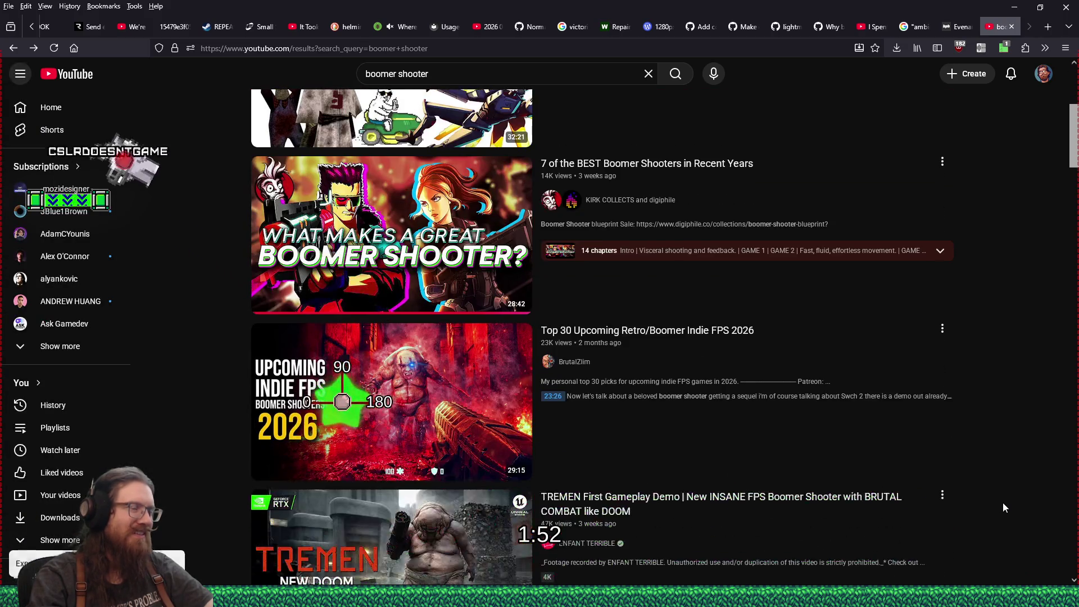
scroll(1005, 507, "down", 2)
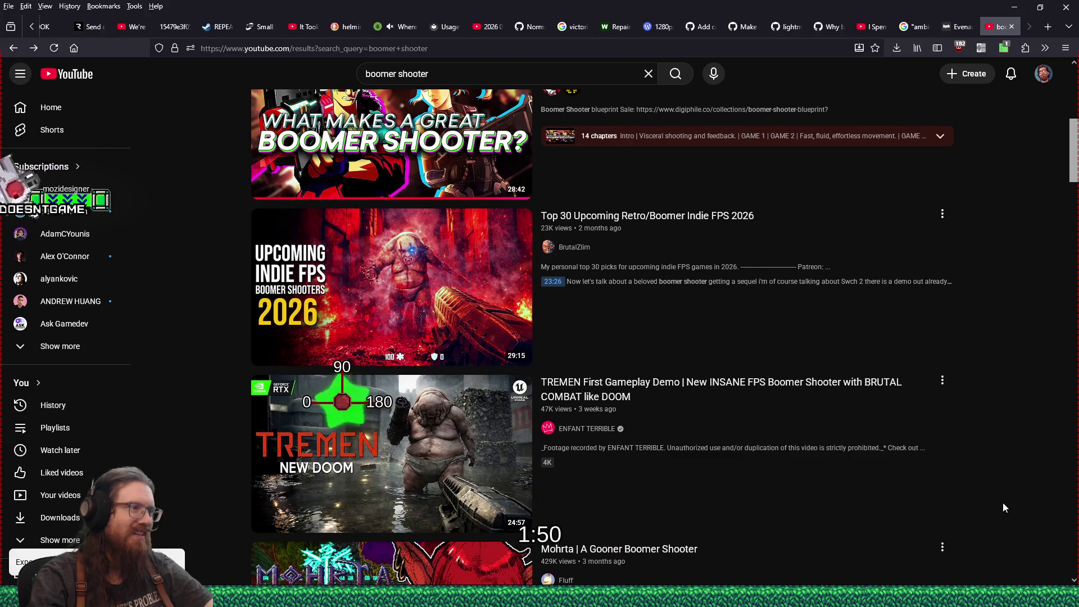
scroll(1003, 504, "down", 1)
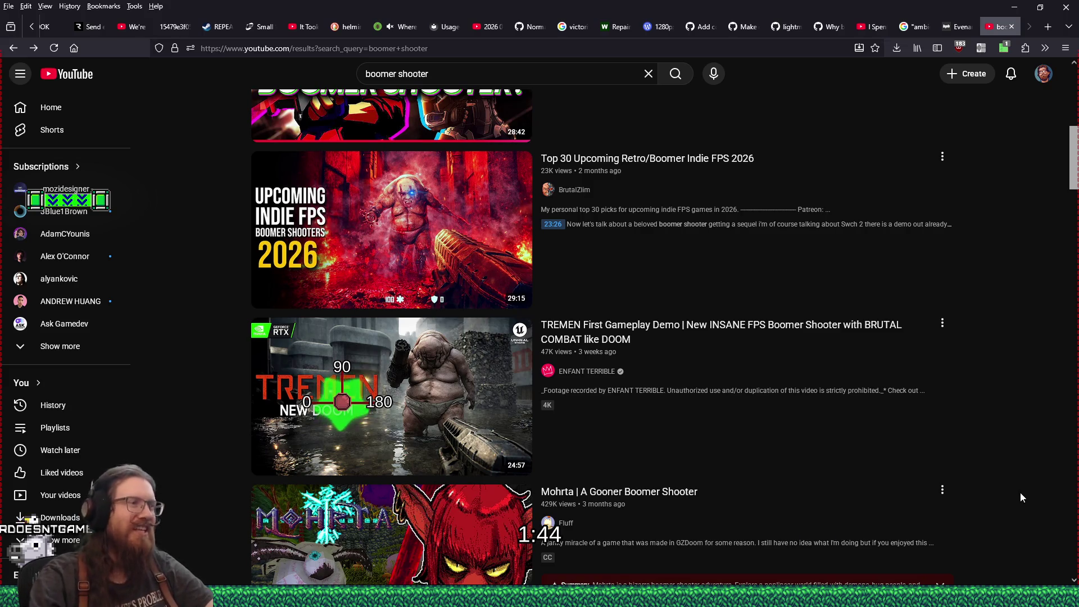
scroll(984, 437, "up", 1)
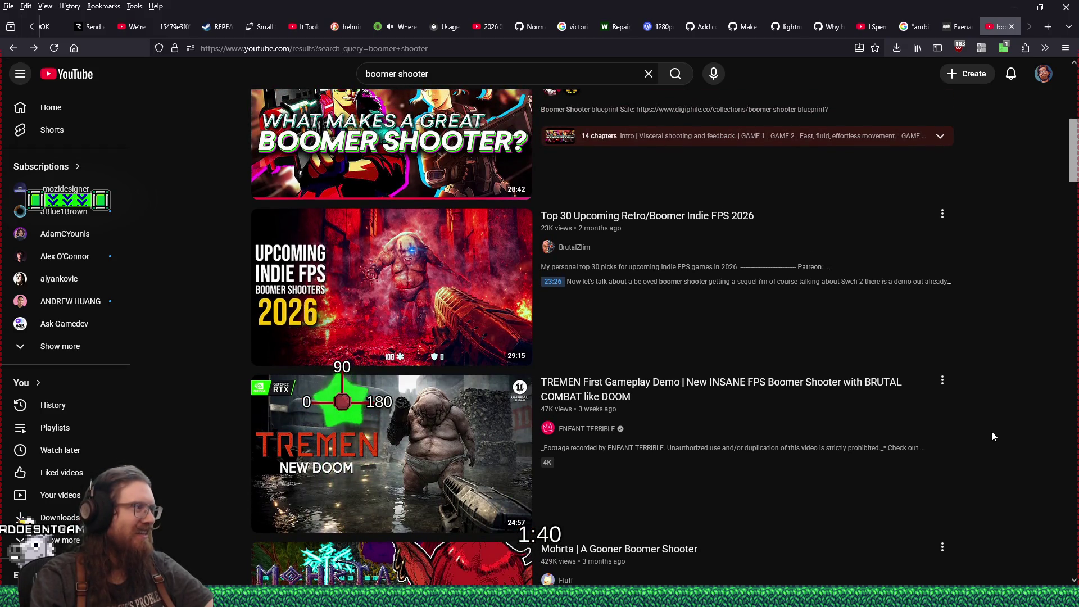
scroll(1036, 434, "down", 1)
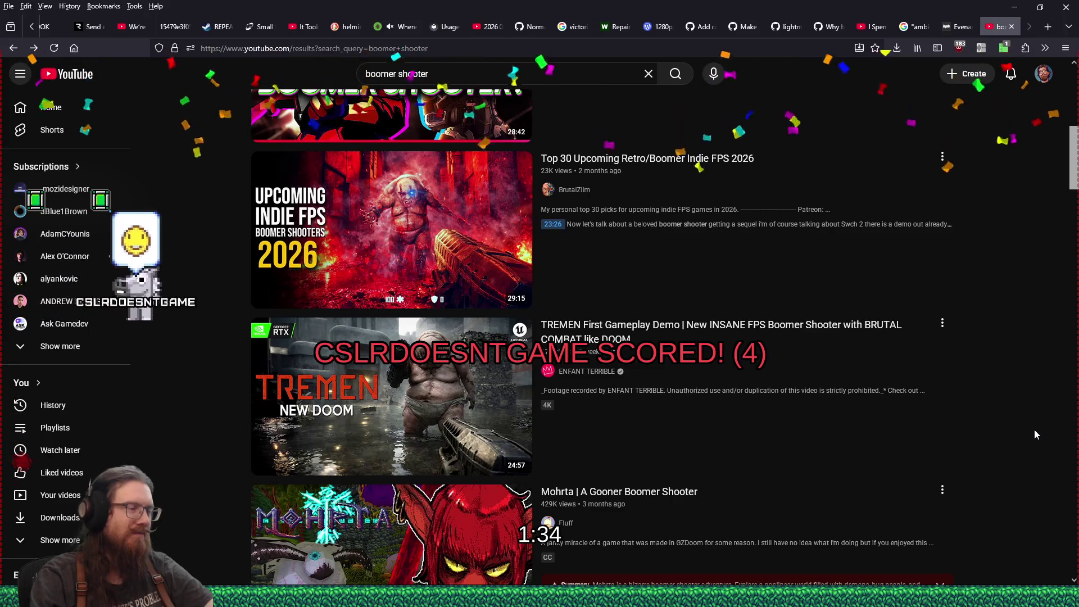
scroll(1036, 434, "down", 1)
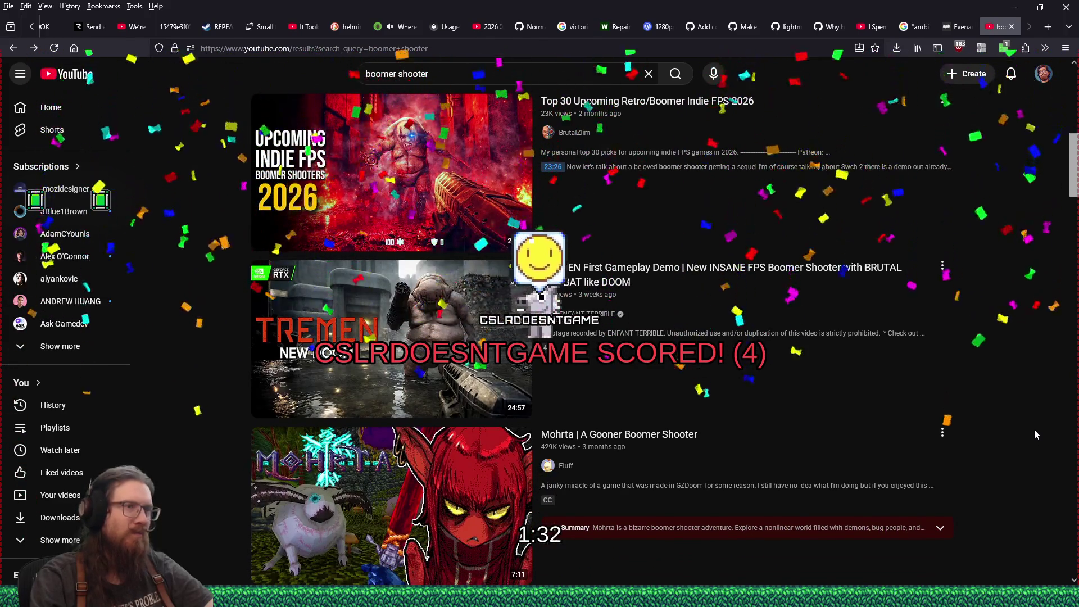
middle_click(919, 334)
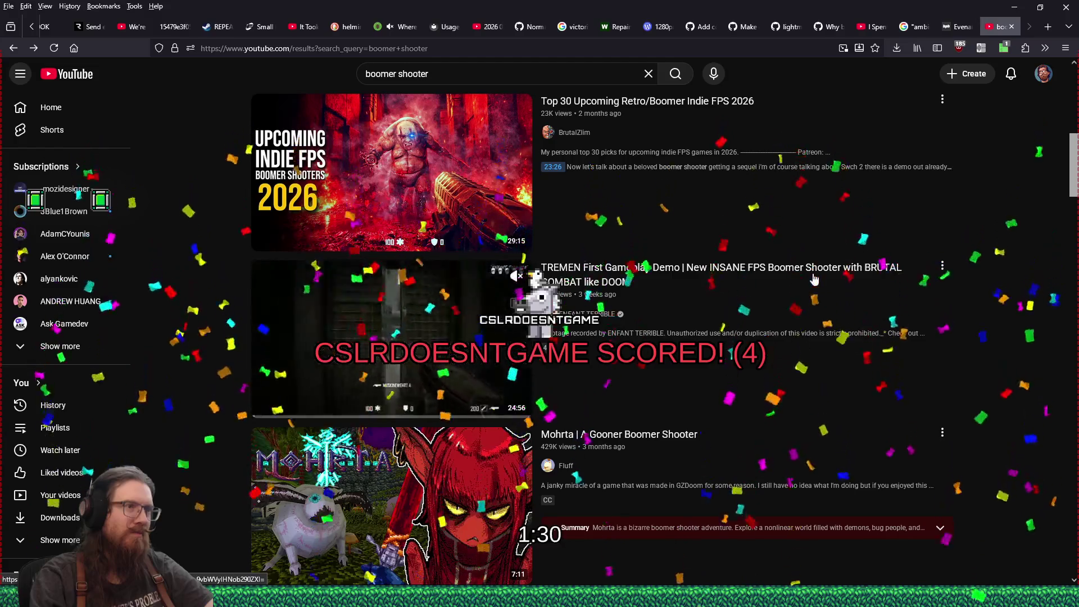
Switch to the TREMEN video tab and open the ENFANT TERRIBLE channel from its details
left_click(1001, 26)
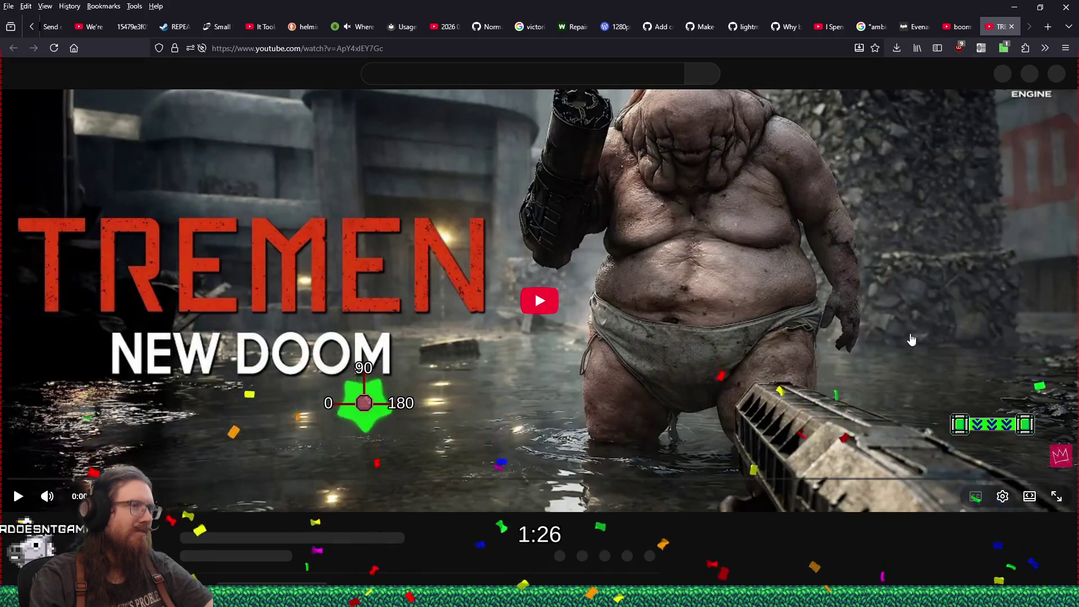
scroll(910, 333, "down", 2)
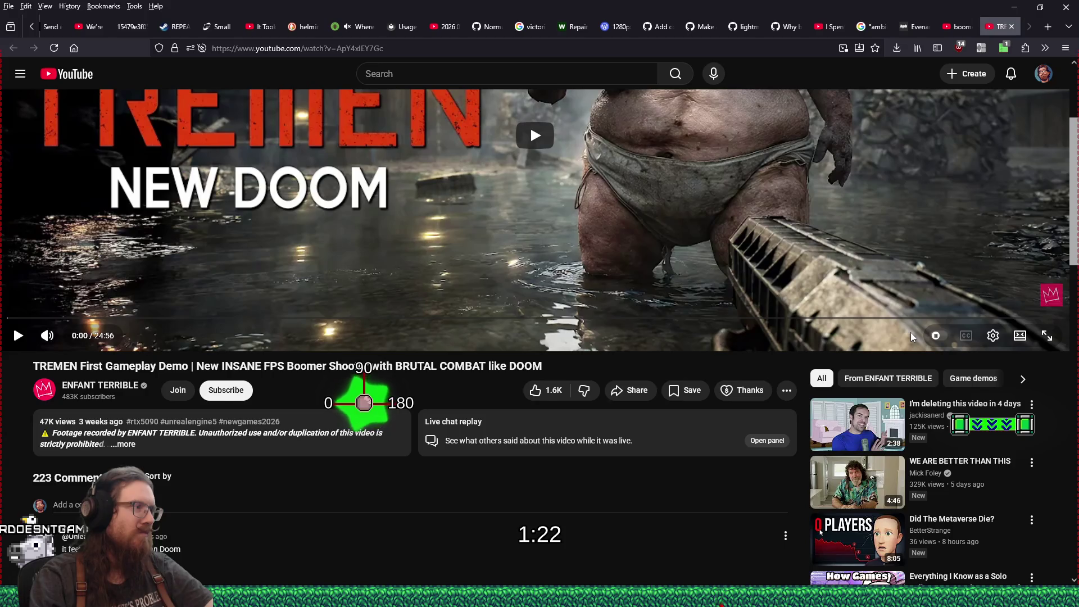
scroll(911, 333, "down", 2)
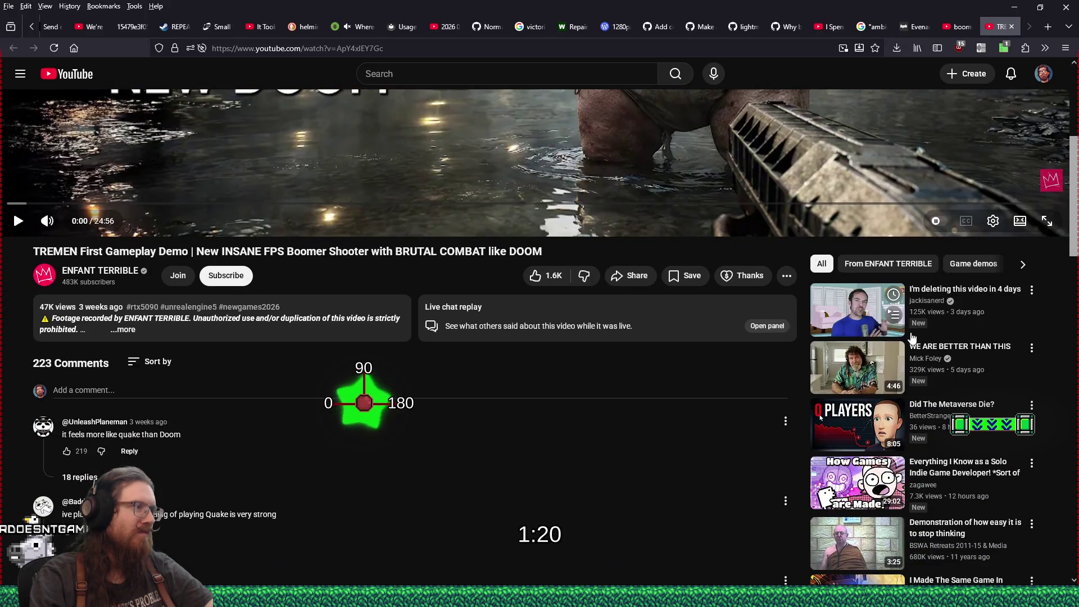
scroll(912, 337, "up", 5)
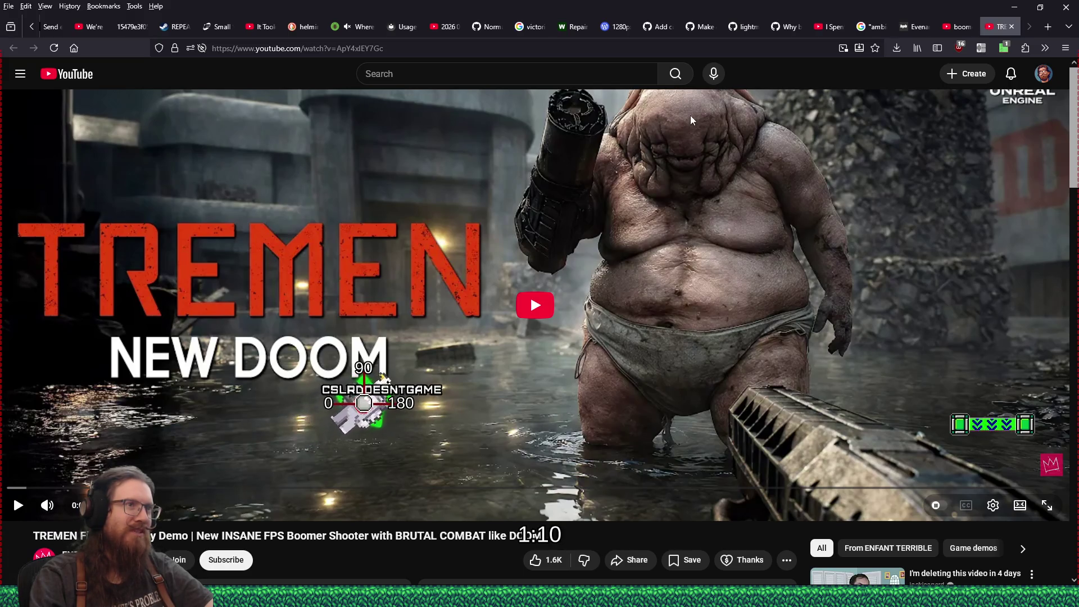
scroll(645, 230, "down", 3)
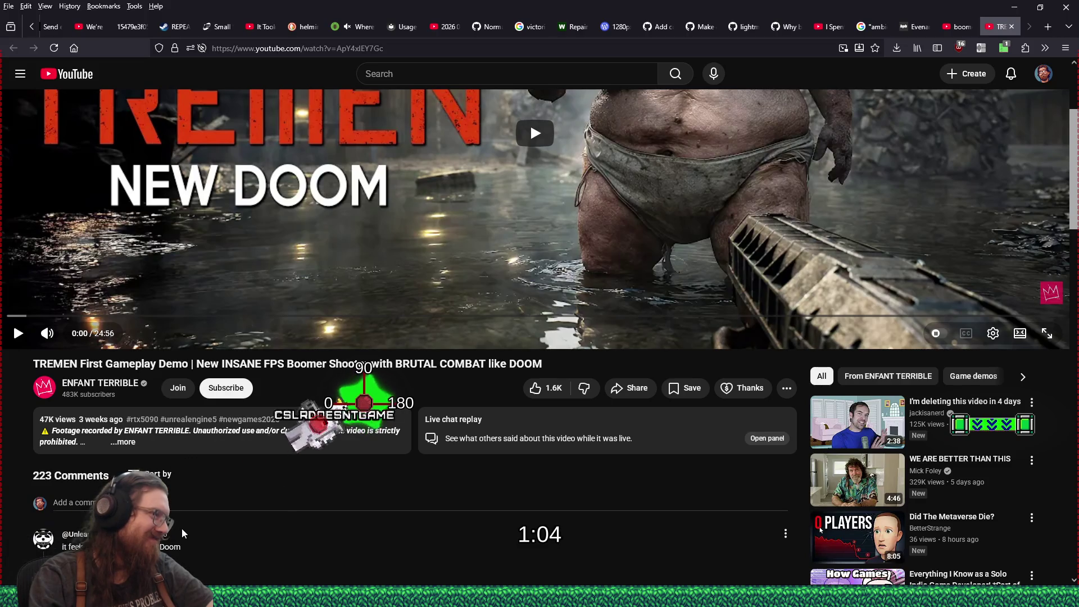
left_click(122, 384)
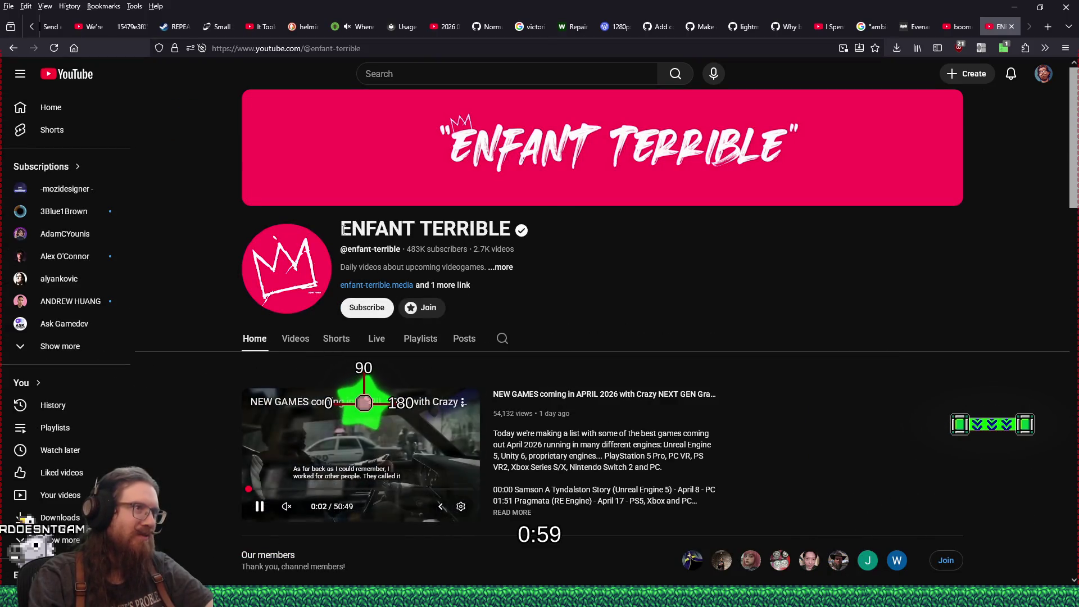
Copy the ENFANT TERRIBLE channel name and review its About details (Spain, joined Feb 18, 2019)
right_click(506, 230)
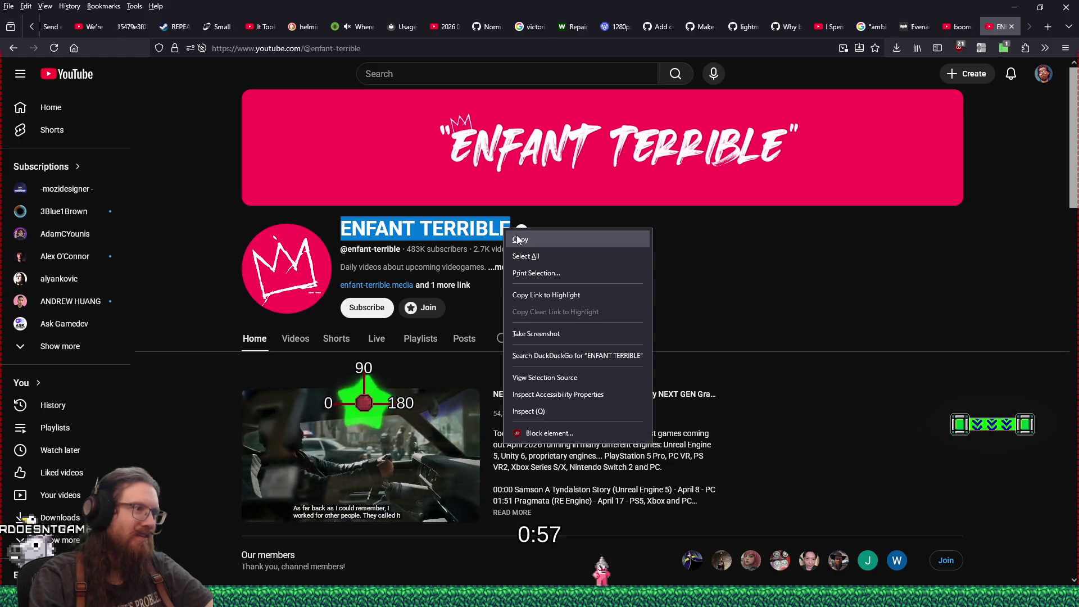
left_click(518, 239)
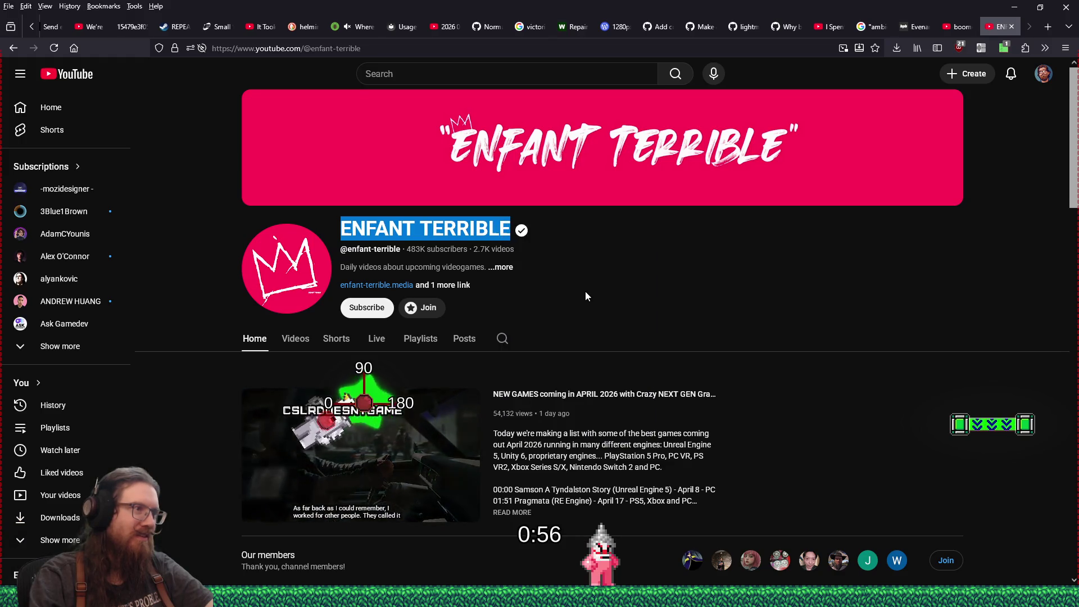
left_click(508, 268)
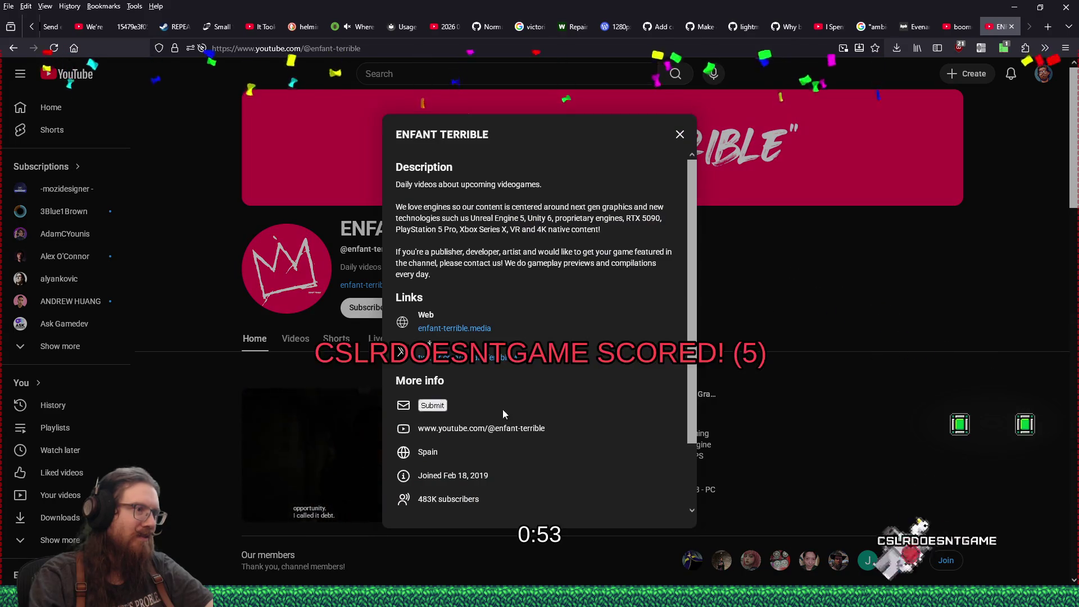
scroll(560, 421, "down", 2)
left_click(785, 397)
Scroll down through the channel's Videos and First Look rows and back up
scroll(785, 400, "down", 4)
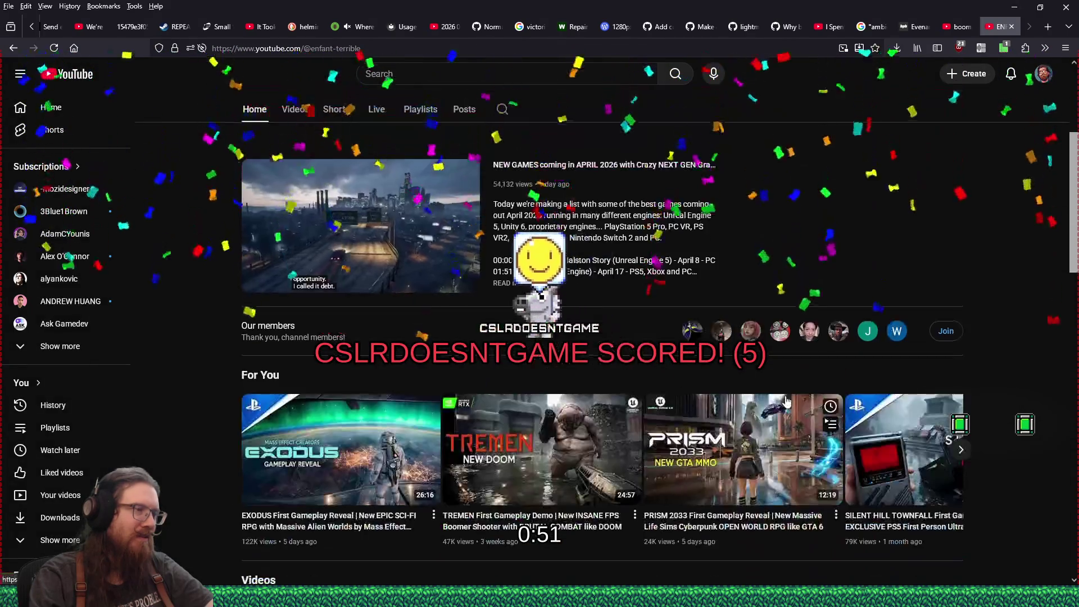
scroll(785, 400, "down", 3)
scroll(785, 401, "down", 4)
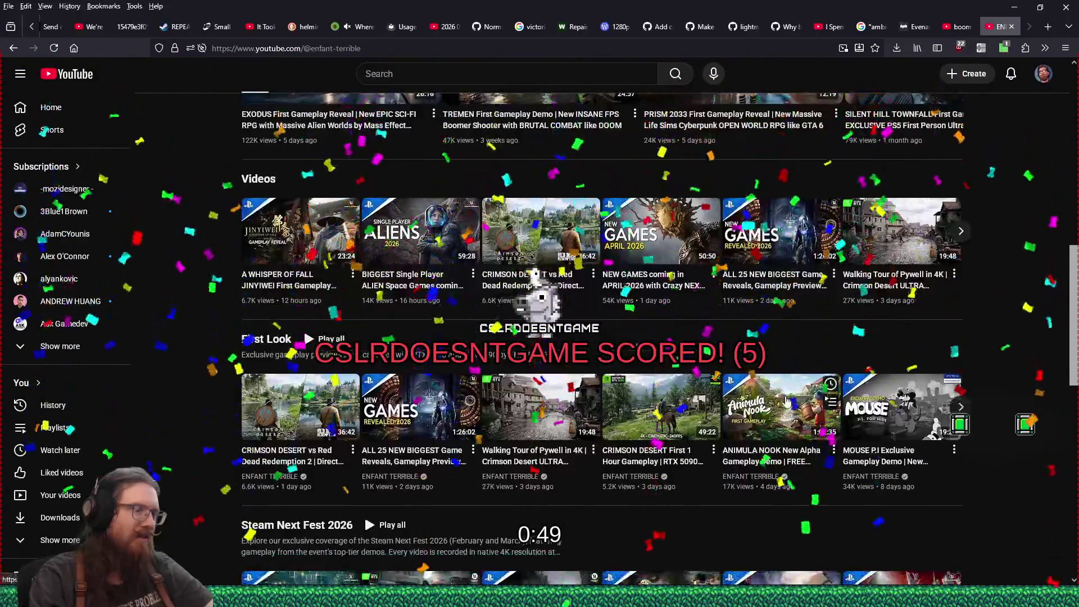
scroll(787, 400, "down", 3)
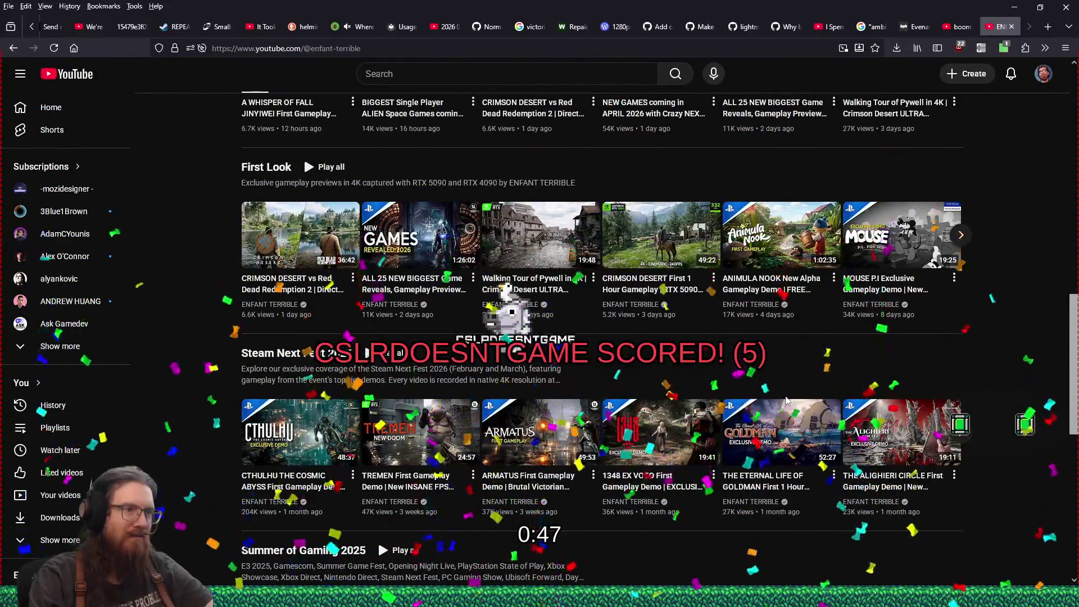
scroll(785, 400, "up", 2)
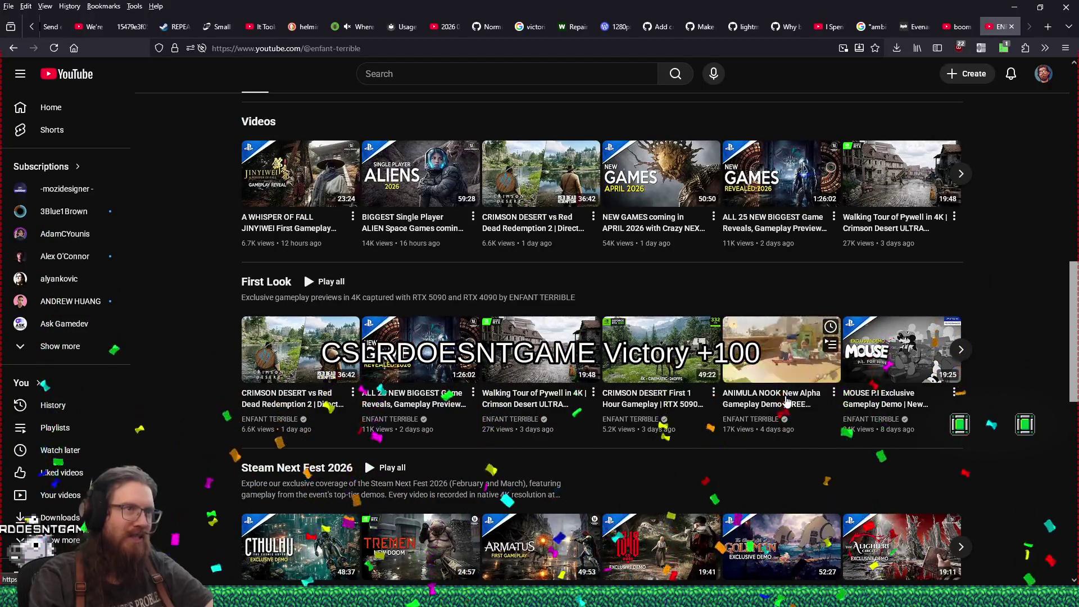
scroll(786, 400, "up", 1)
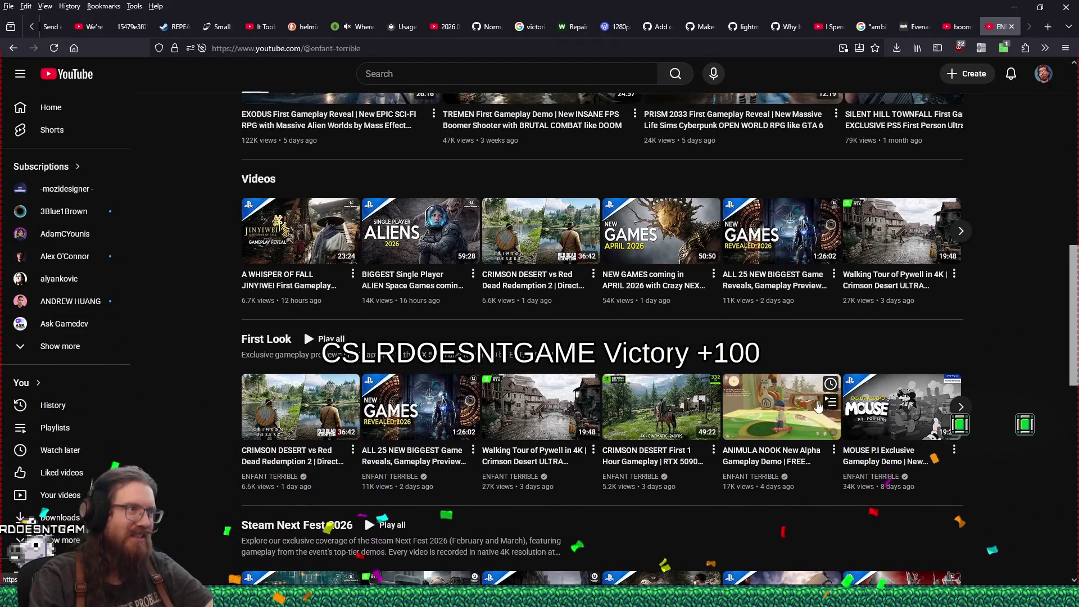
scroll(818, 406, "up", 1)
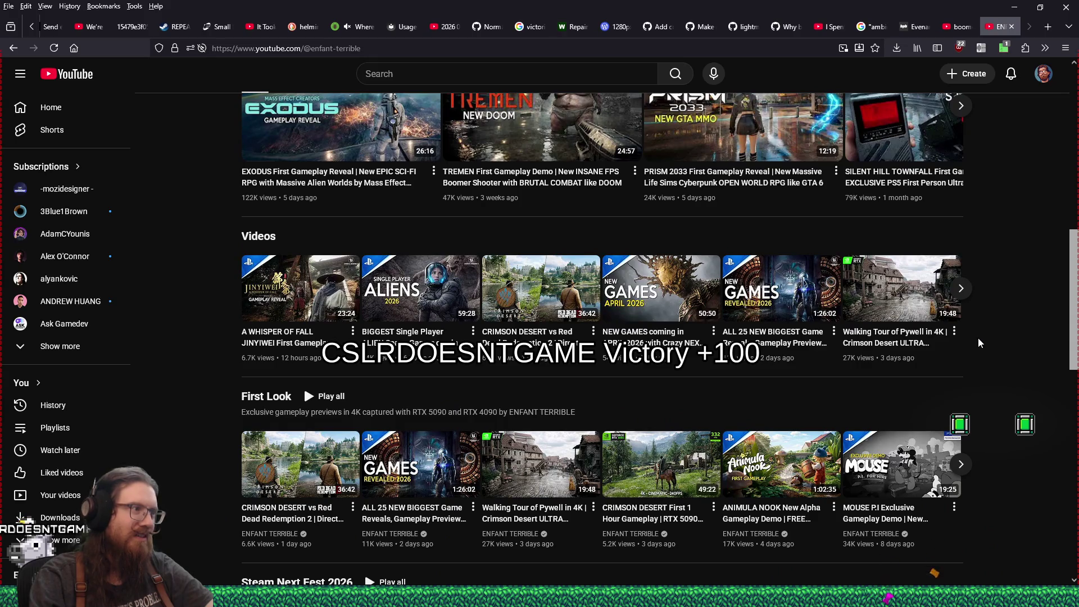
scroll(979, 343, "up", 3)
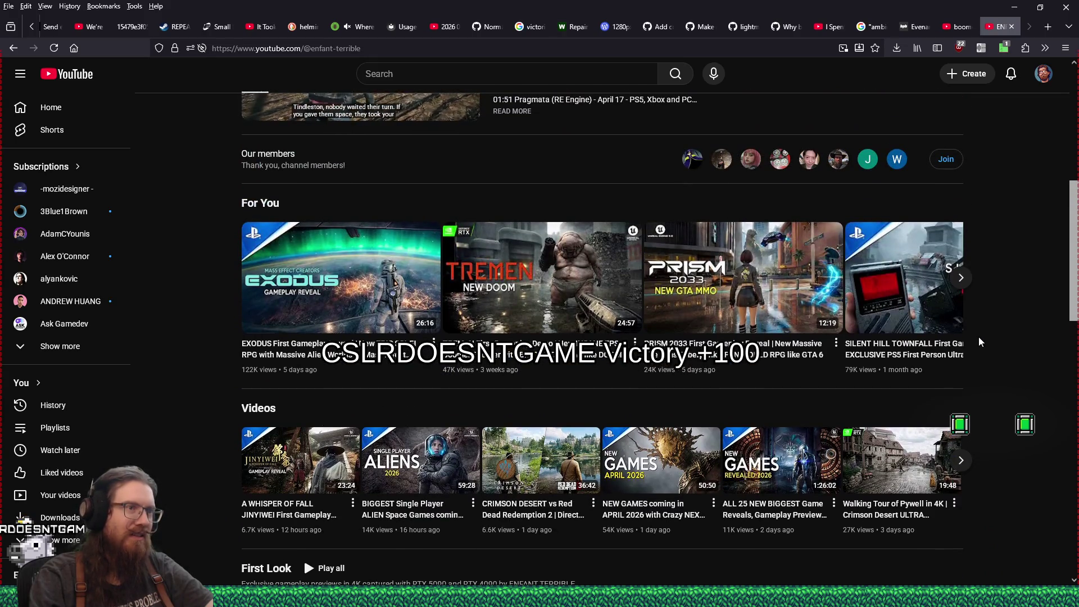
Search kook_marketing.txt for ENFANT TERRIBLE and find no existing entry
key("alt+Tab")
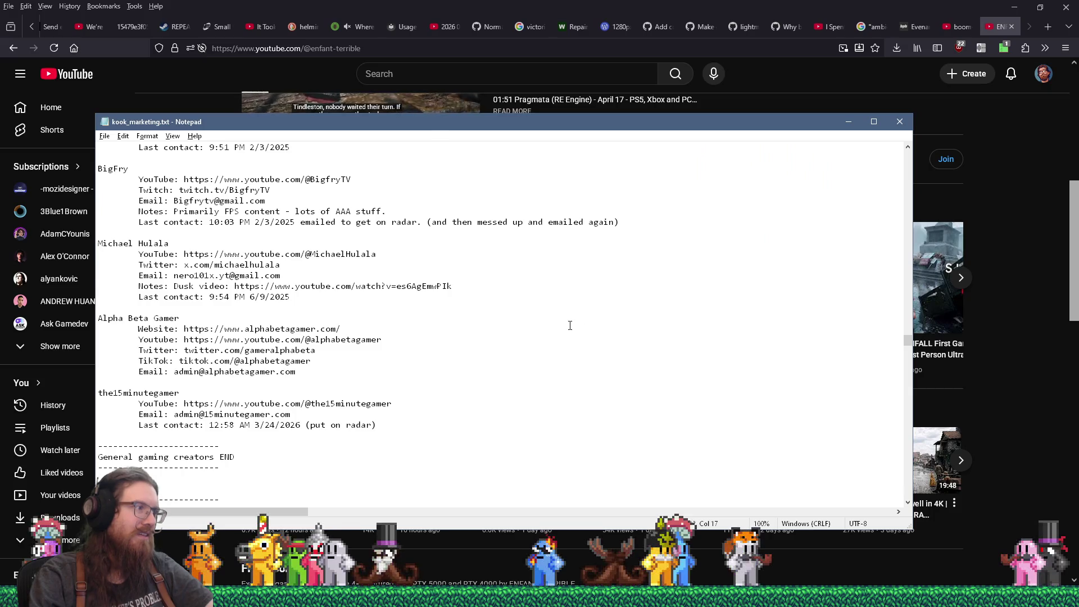
scroll(570, 326, "up", 3)
scroll(570, 325, "down", 3)
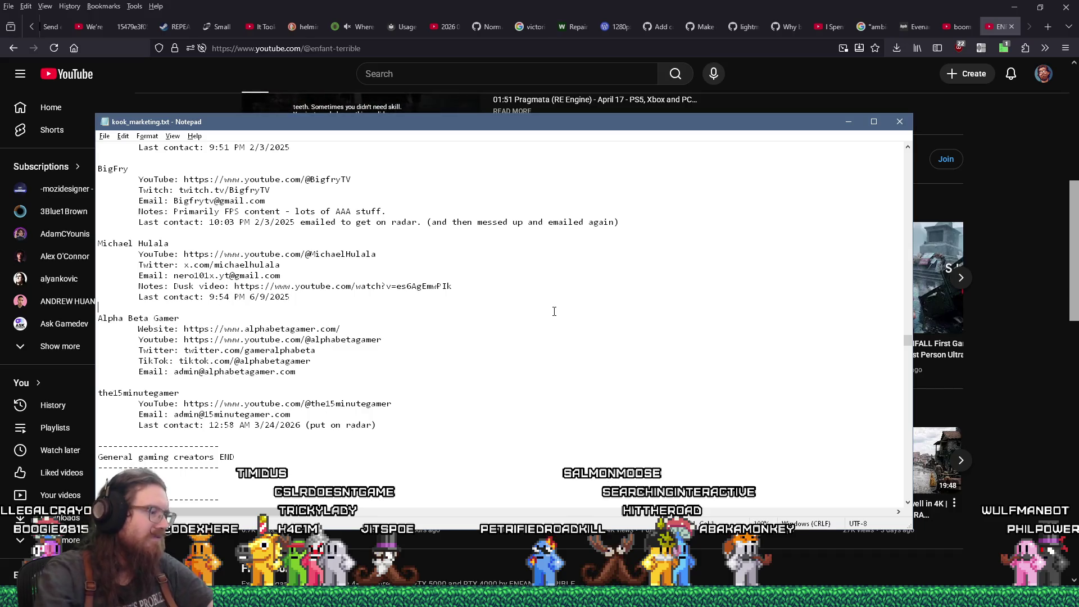
key("ctrl+f")
key("Return")
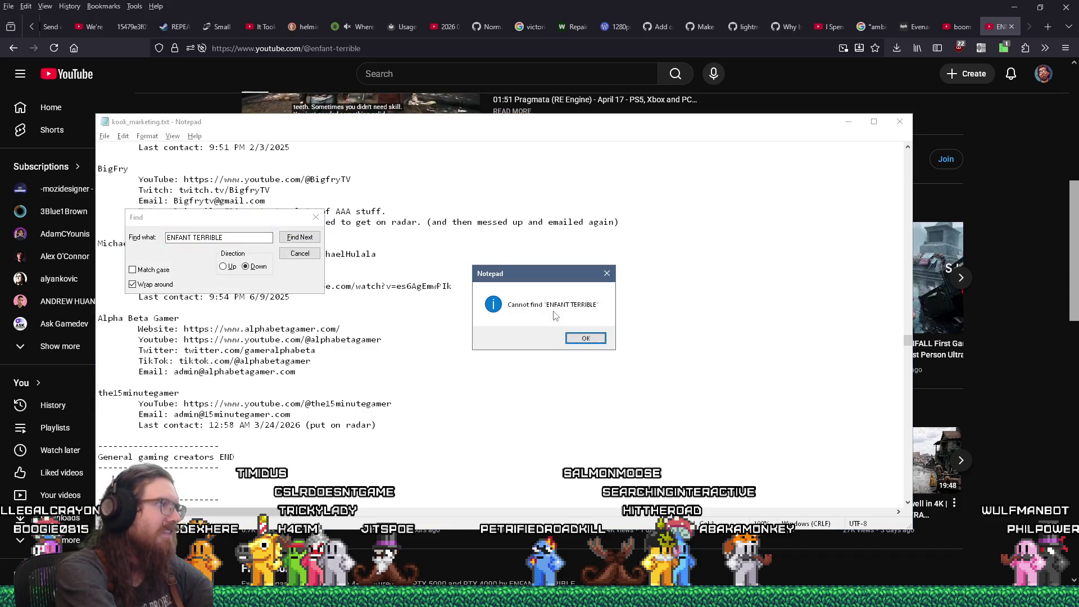
key("Escape")
key("Escape")
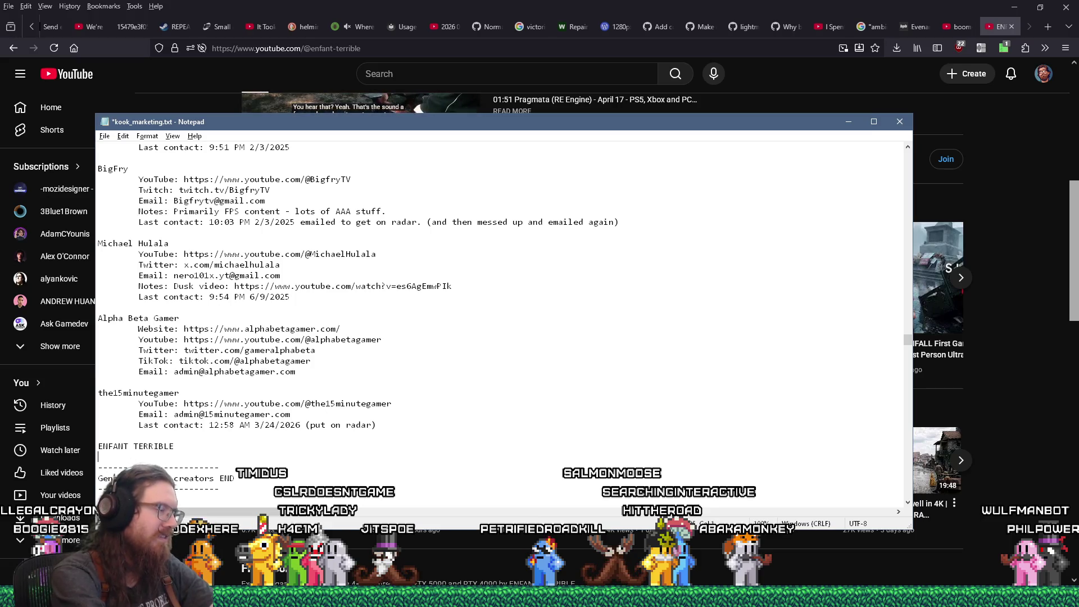
Copy the ENFANT TERRIBLE channel URL from Firefox's address bar
key("alt+Tab")
scroll(449, 332, "up", 6)
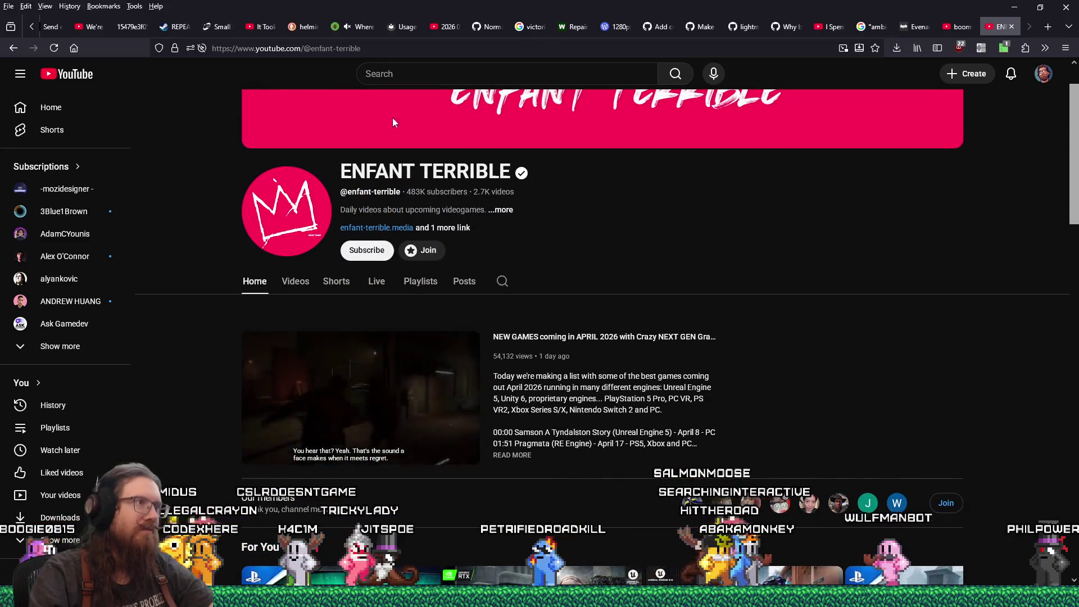
left_click(334, 48)
right_click(333, 48)
left_click(360, 106)
key("alt+Tab")
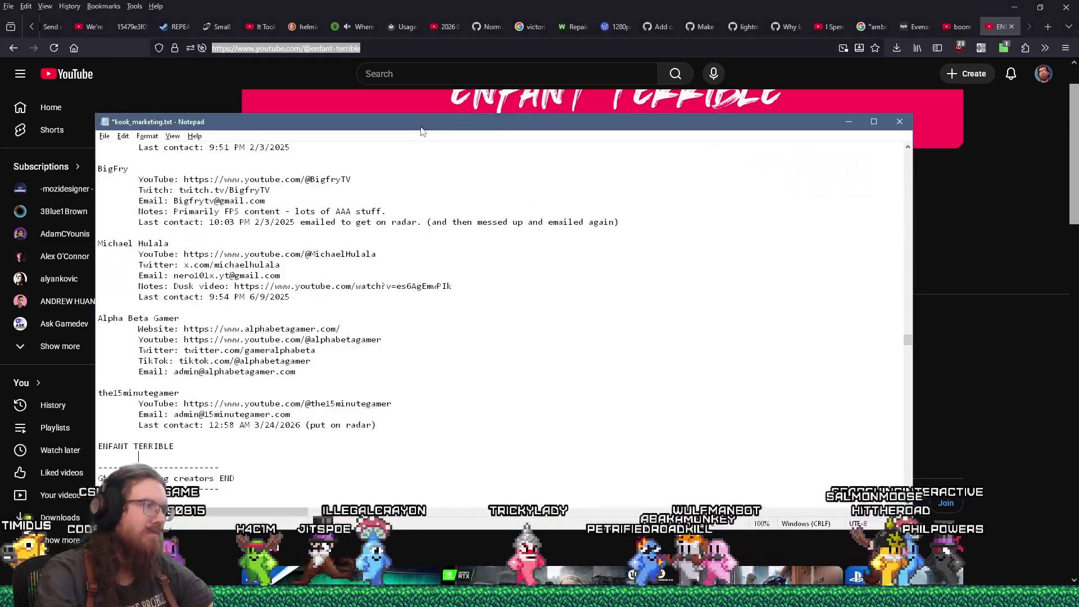
Add an indented 'YouTube:' line with the channel URL, then open the channel's About details
key("Return")
key("Tab")
type("You")
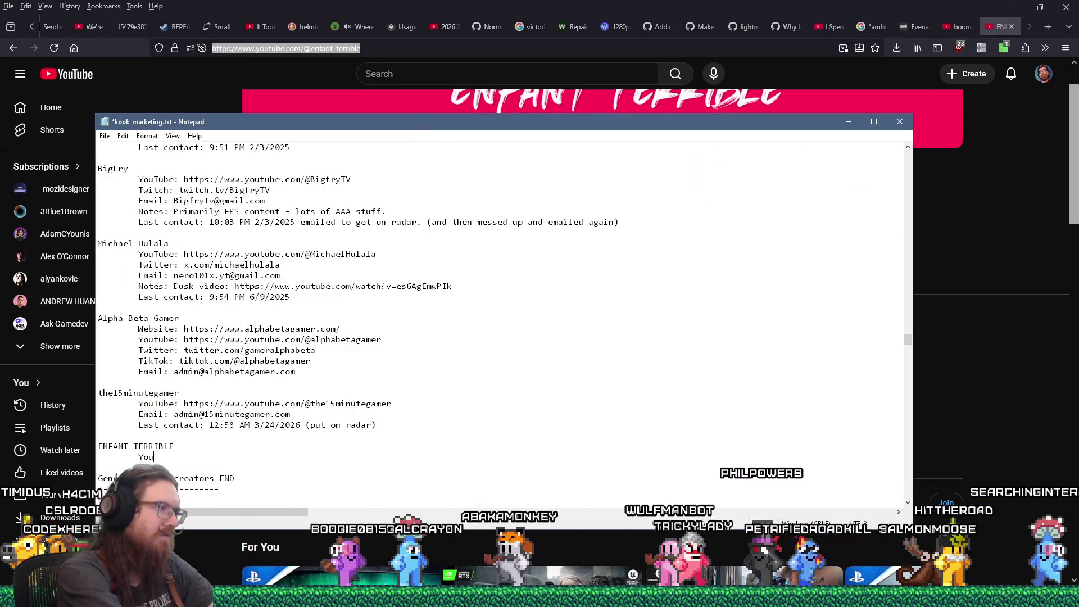
type("Tube:")
type("https://www.youtube.com/@enfant-terrible")
key("alt+Tab")
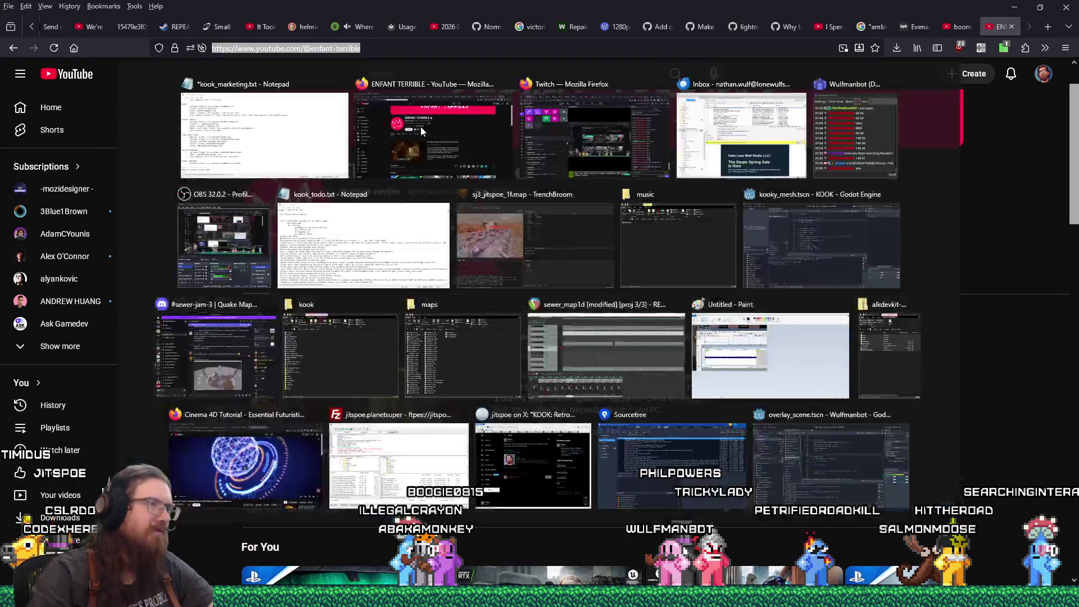
left_click(502, 209)
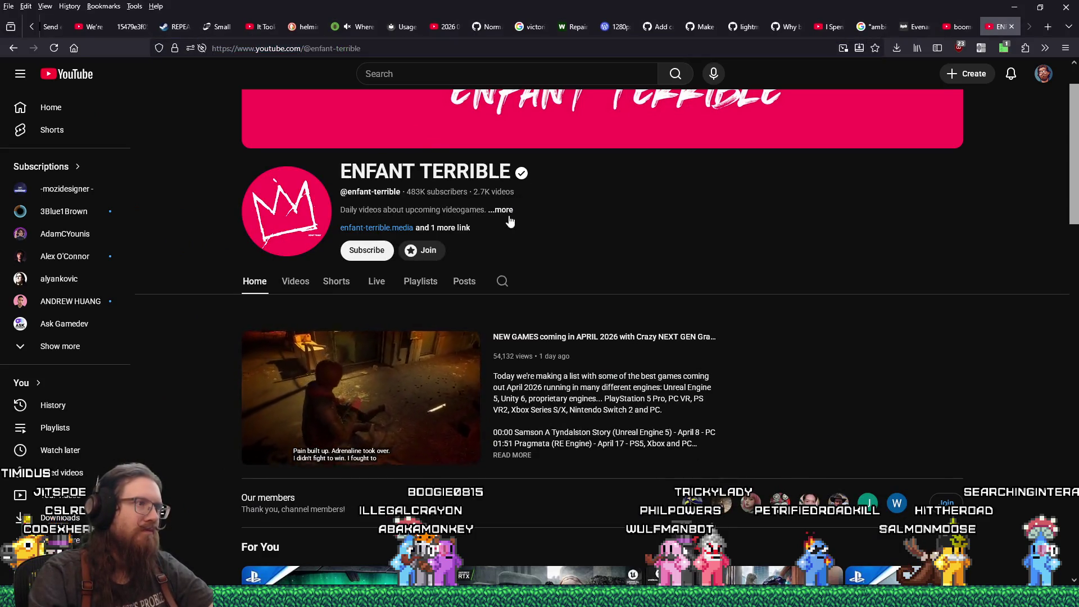
Request ENFANT TERRIBLE's hidden contact email with 'View email address' in the About dialog
left_click(461, 404)
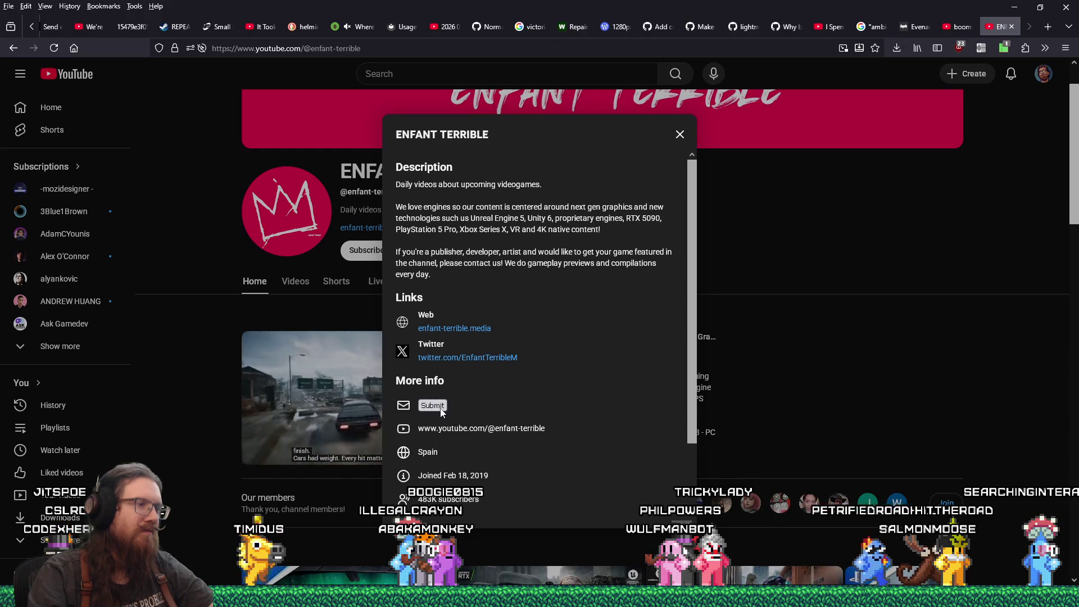
scroll(451, 399, "down", 2)
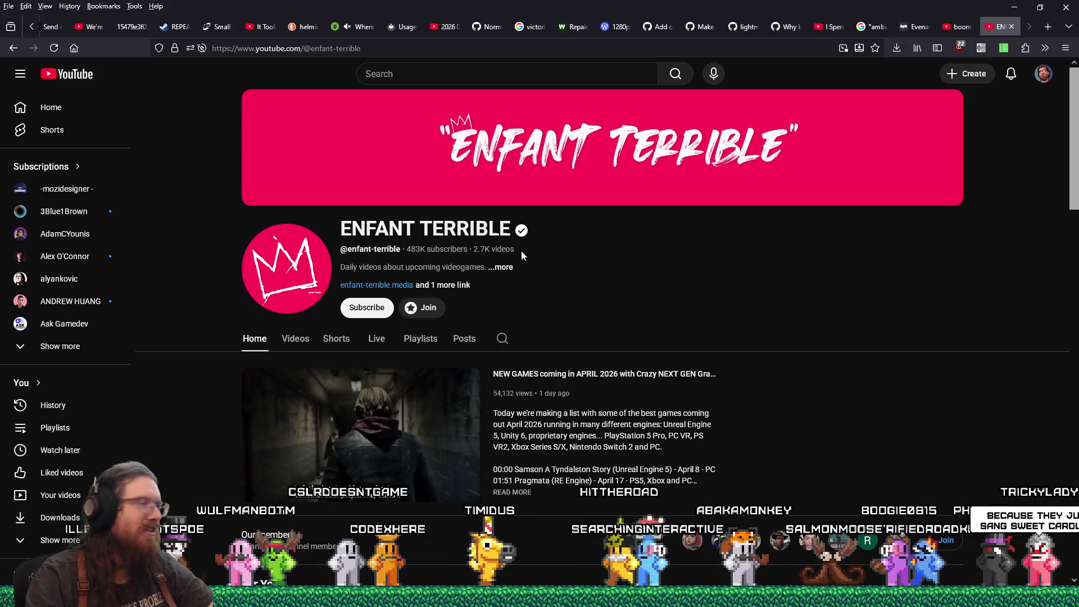
Search for the Totally Tubular Jonathan YouTube channel from a new Firefox tab
left_click(1044, 31)
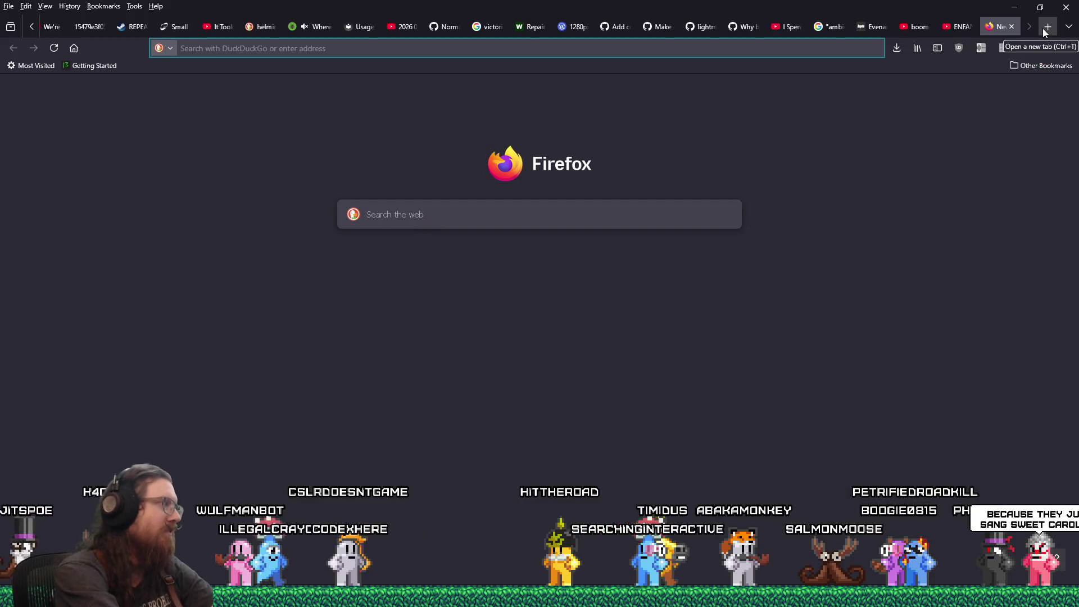
type("totally tubual")
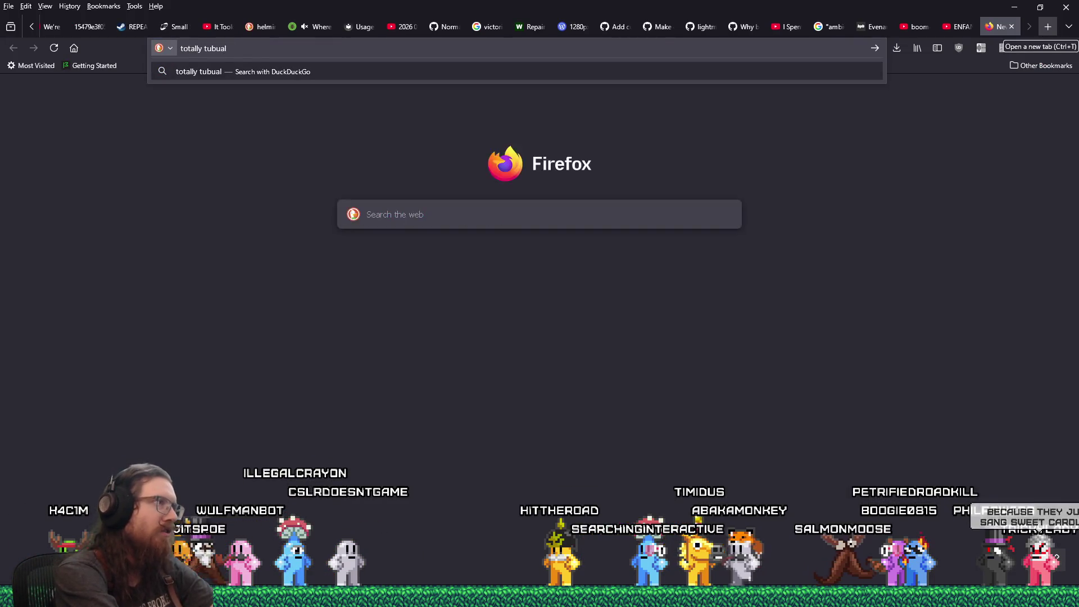
key("BackSpace")
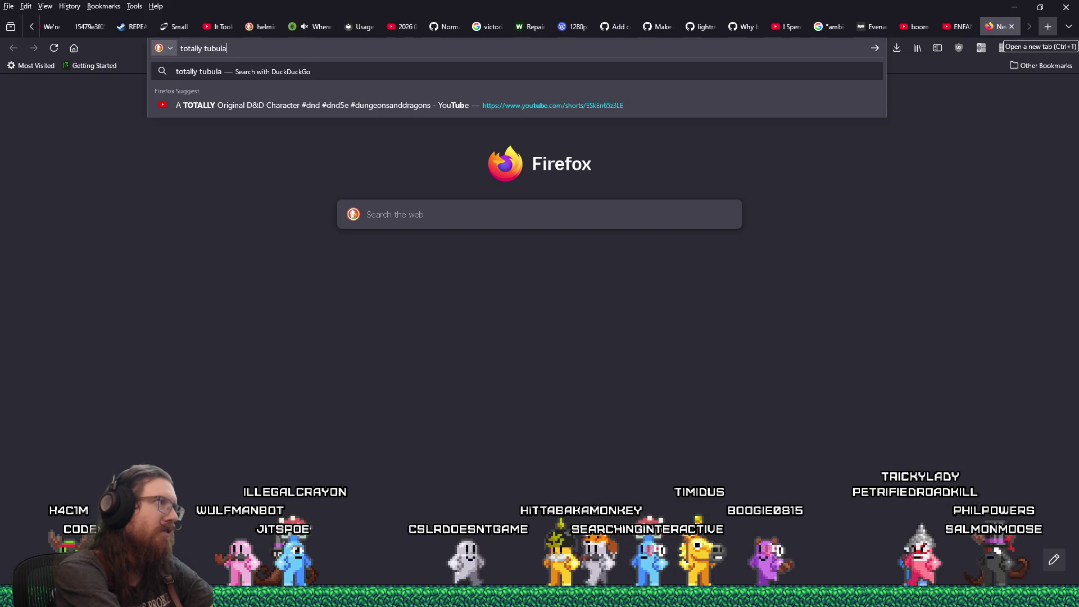
type("jonathan")
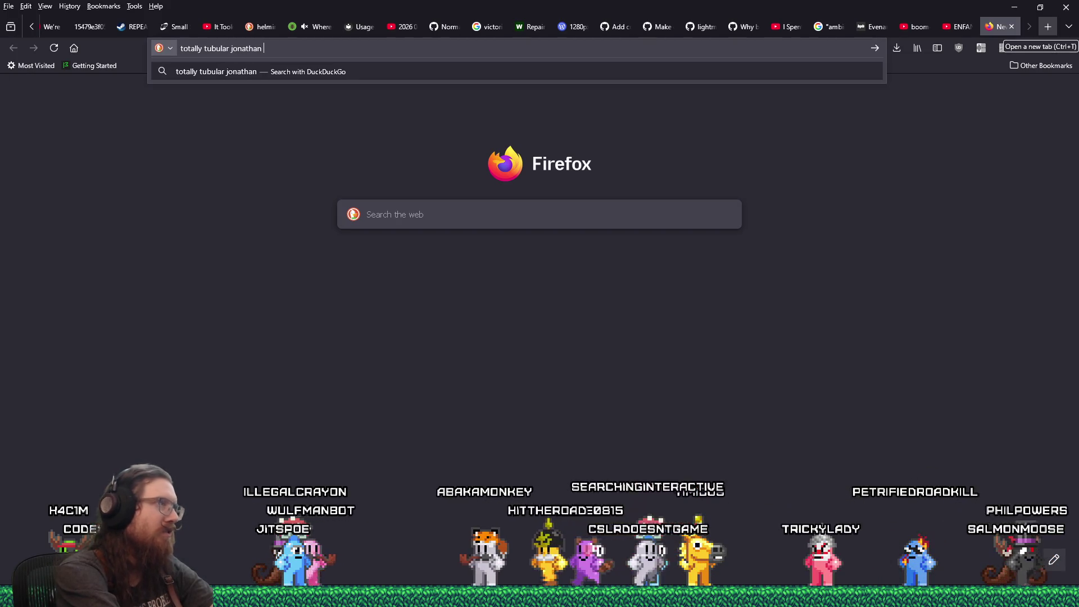
type("e")
key("Return")
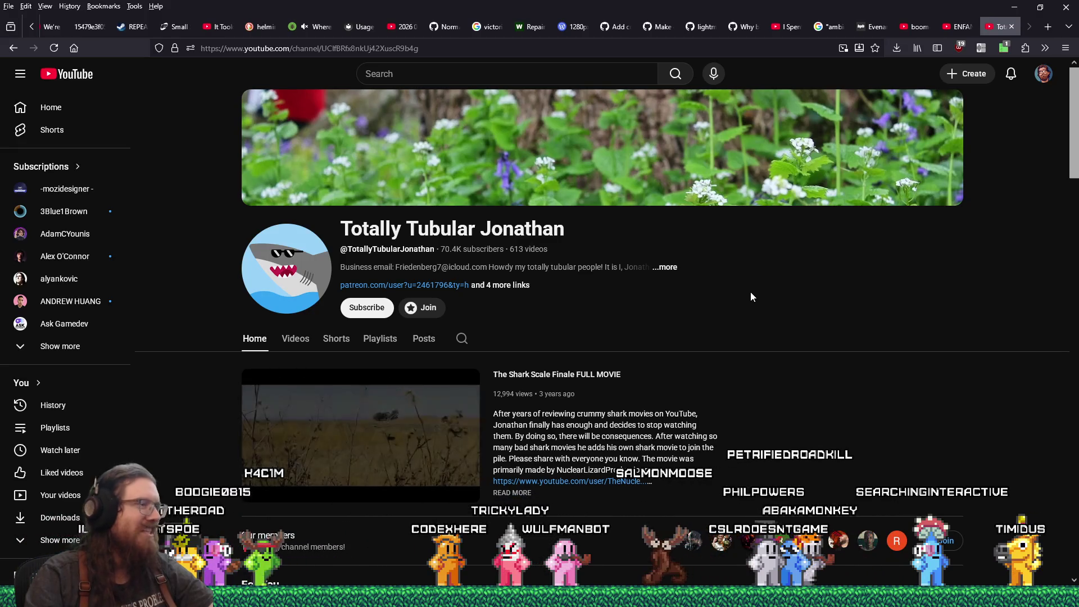
Reopen ENFANT TERRIBLE's About details, solve the car-image reCAPTCHA and submit to reveal the email
left_click(952, 26)
left_click(507, 268)
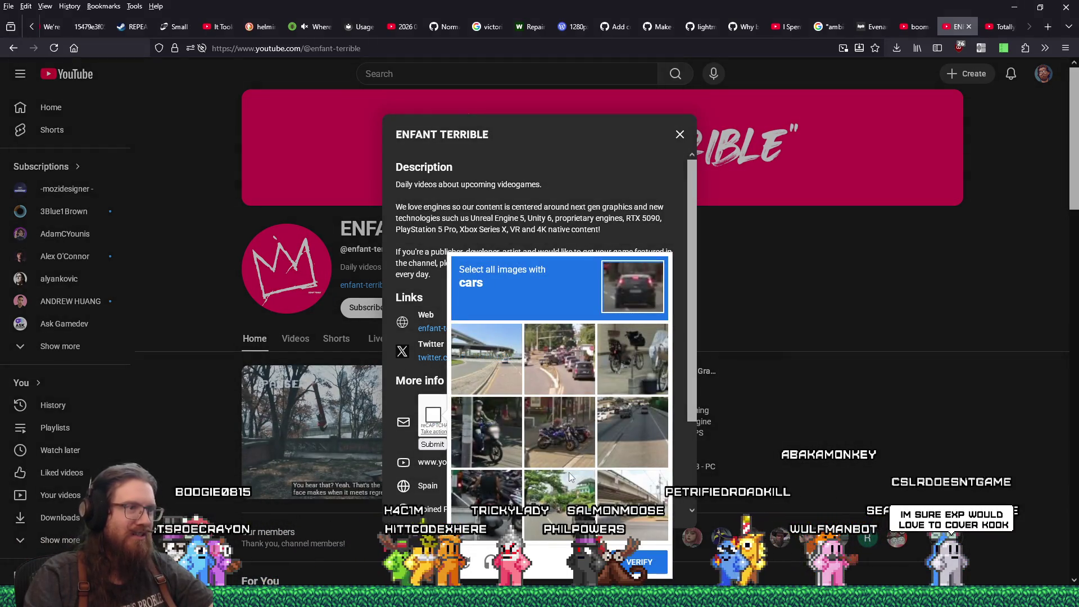
left_click(545, 362)
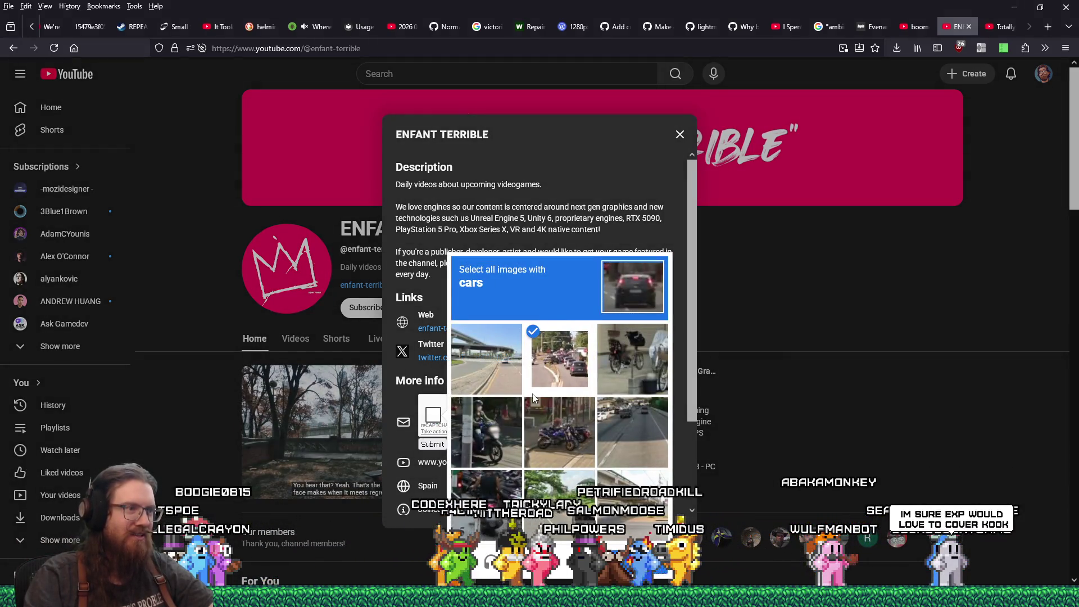
left_click(479, 364)
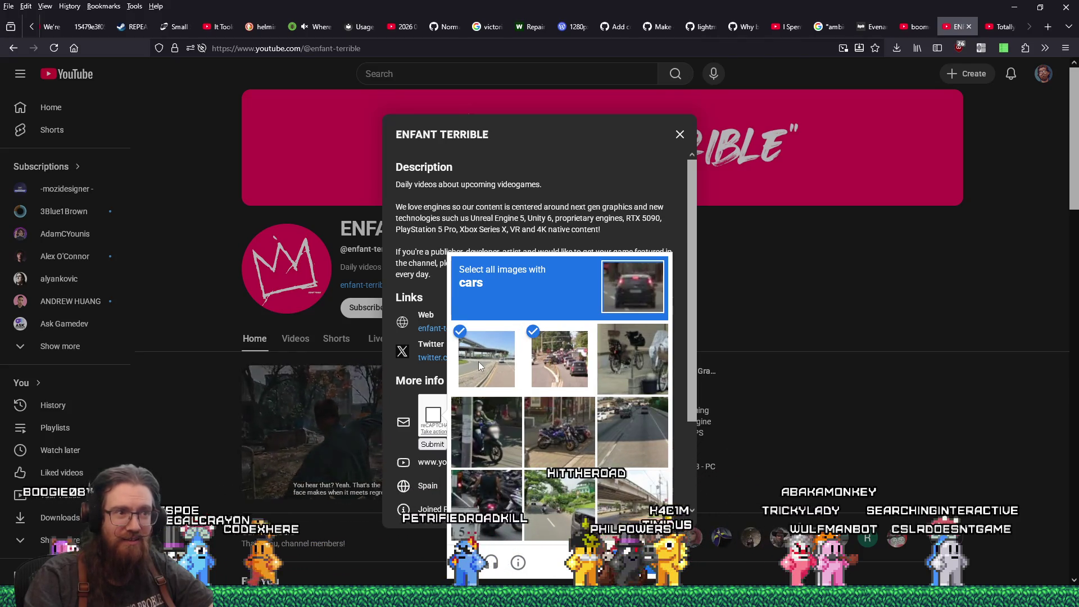
left_click(646, 424)
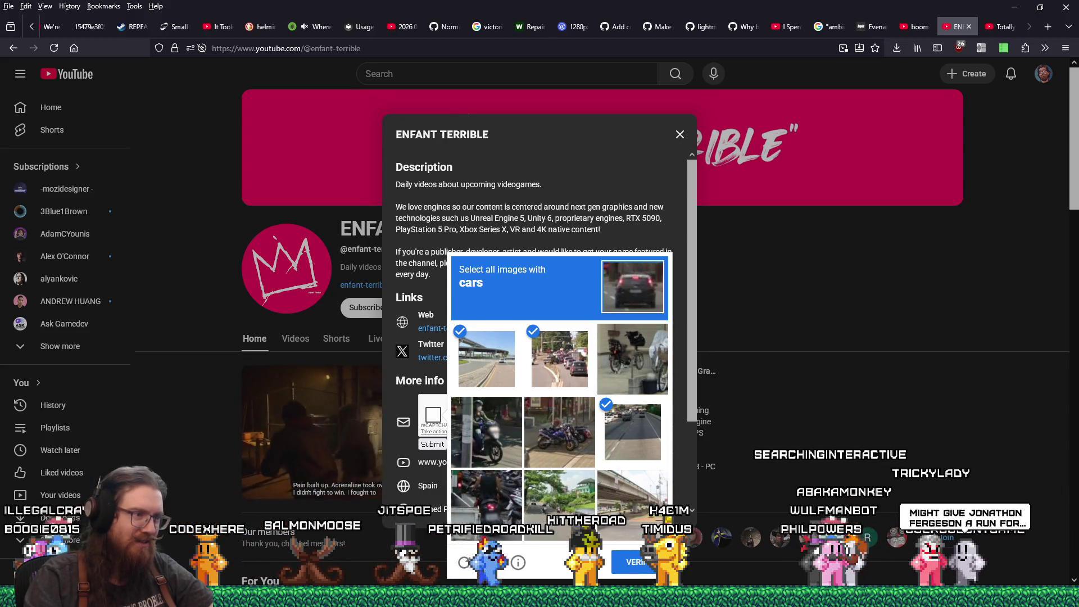
left_click(559, 503)
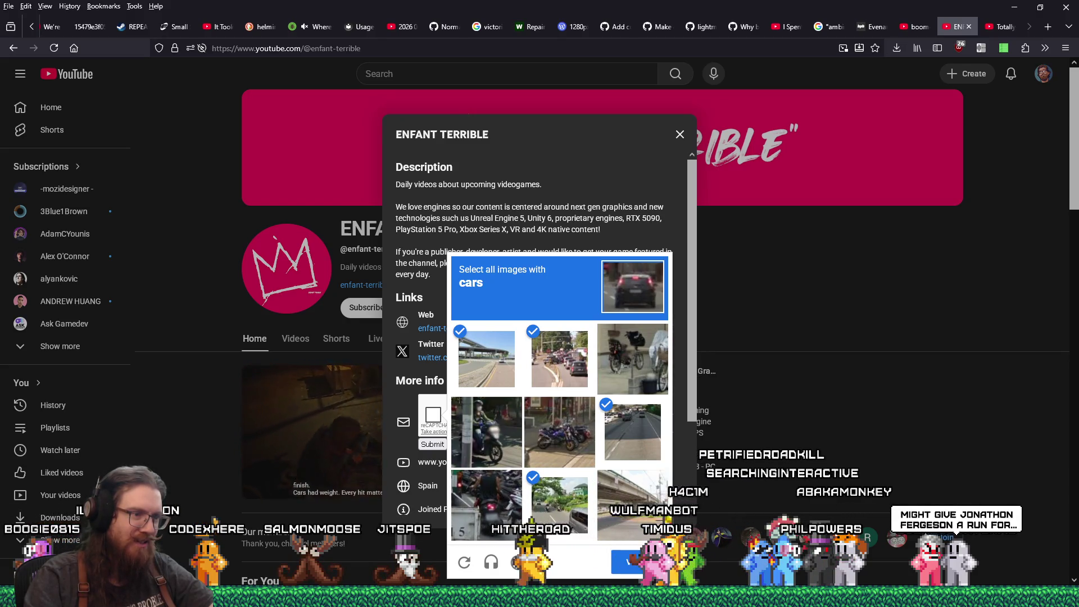
left_click(635, 559)
left_click(434, 447)
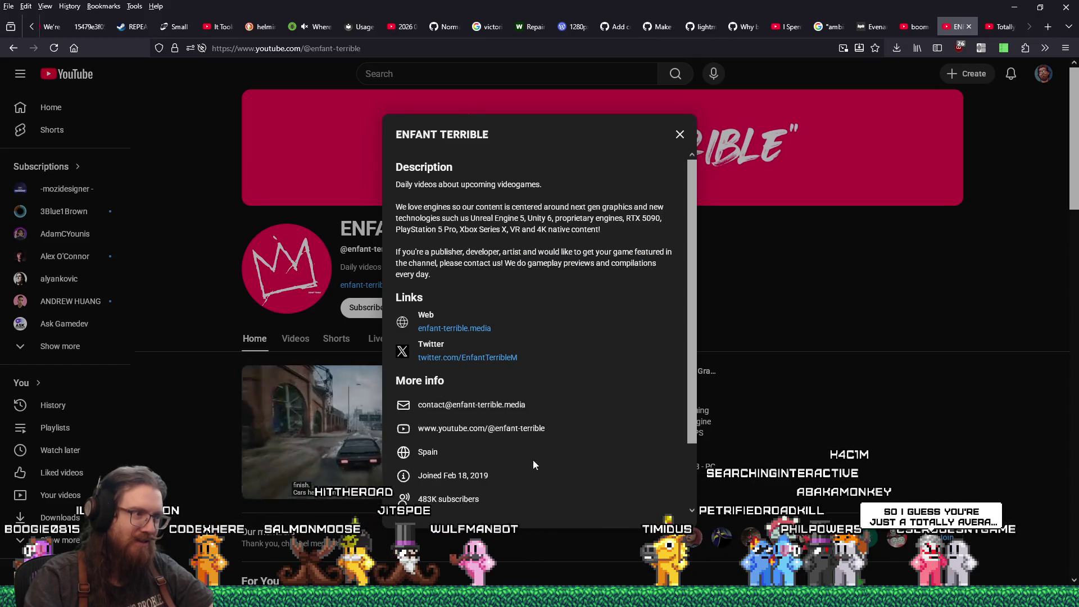
Copy the revealed contact email address for the contacts file
left_click_drag(534, 407, 422, 406)
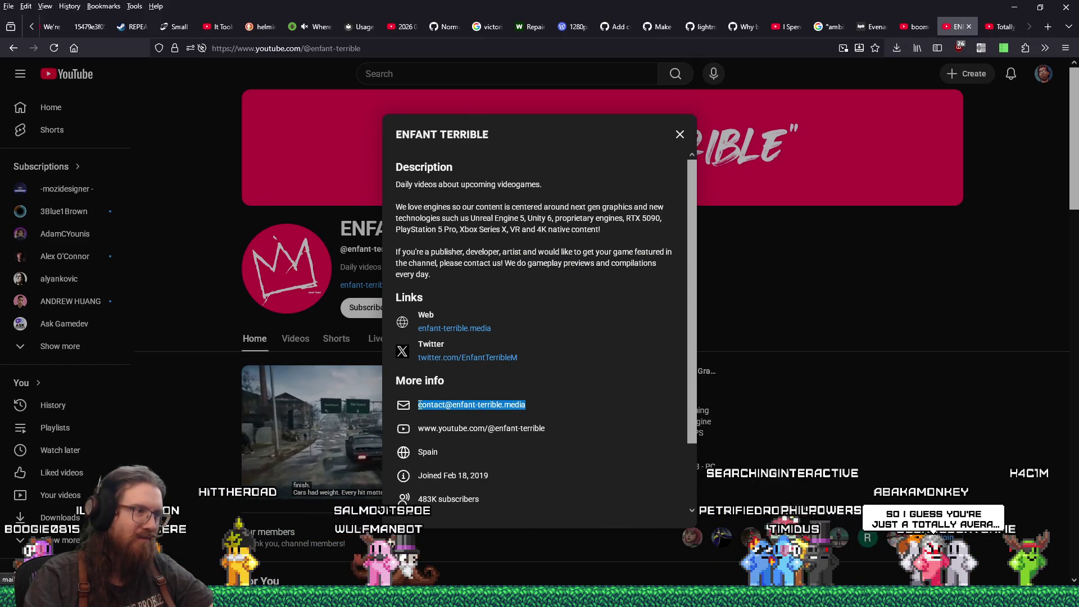
right_click(432, 408)
left_click(476, 422)
key("alt+Tab")
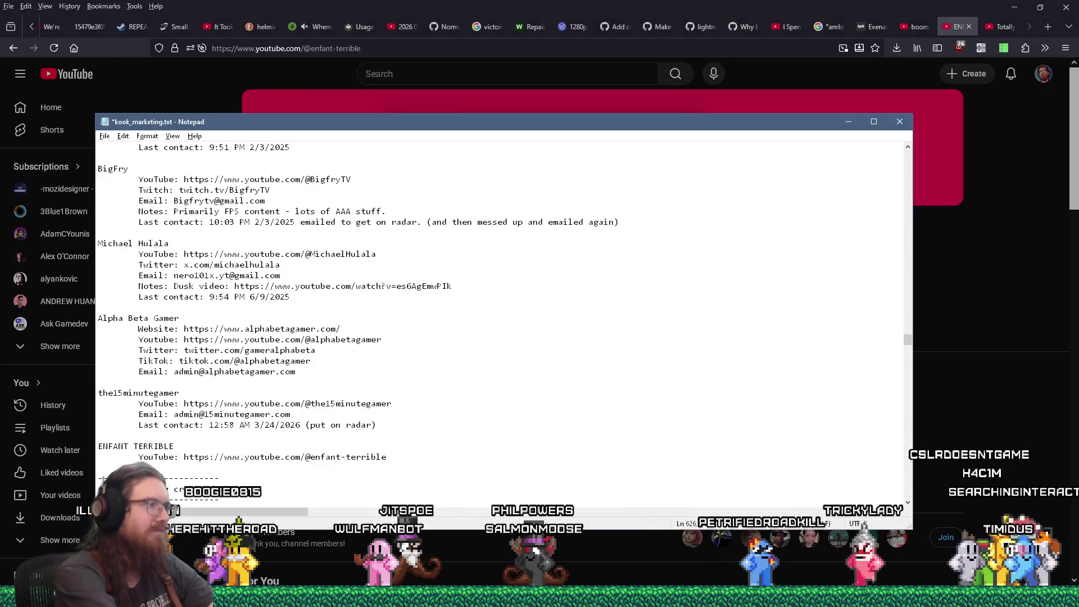
Add an 'Email:' line with the pasted contact address under ENFANT TERRIBLE, then copy that address
type("Email:")
key("ctrl+v")
key("Return")
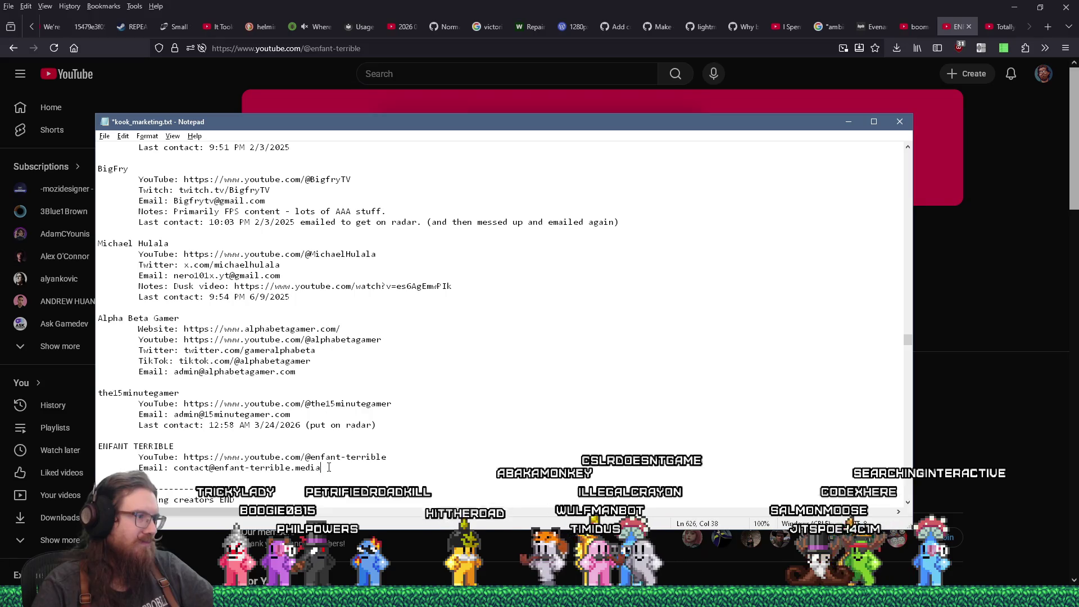
right_click(176, 466)
left_click(223, 339)
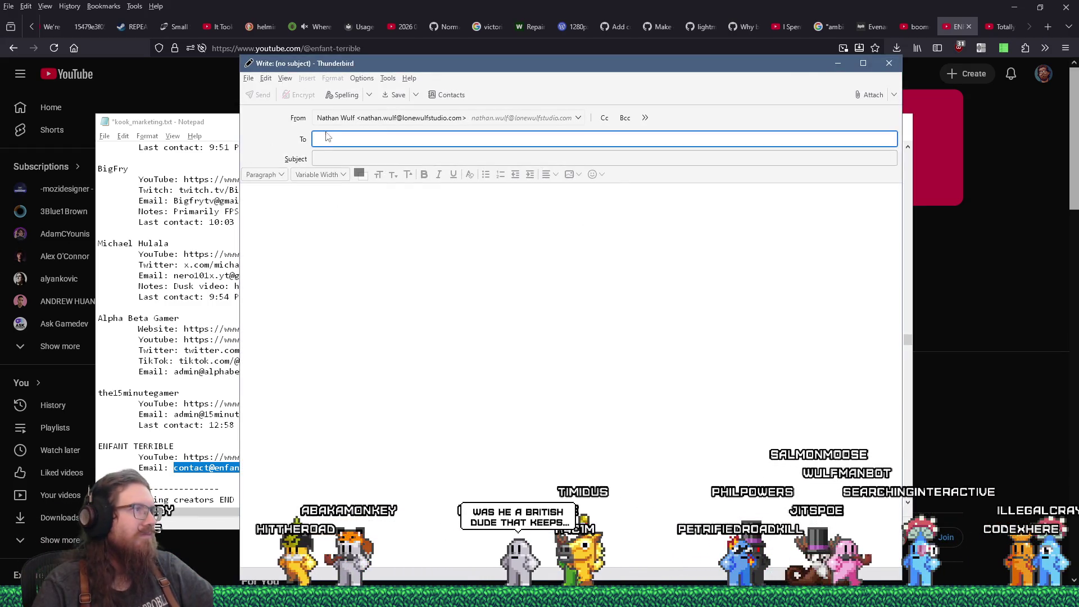
Paste the contact email into To and enter subject 'KOOK, a Quake-like retro FPS'
right_click(330, 140)
left_click(344, 197)
key("Tab")
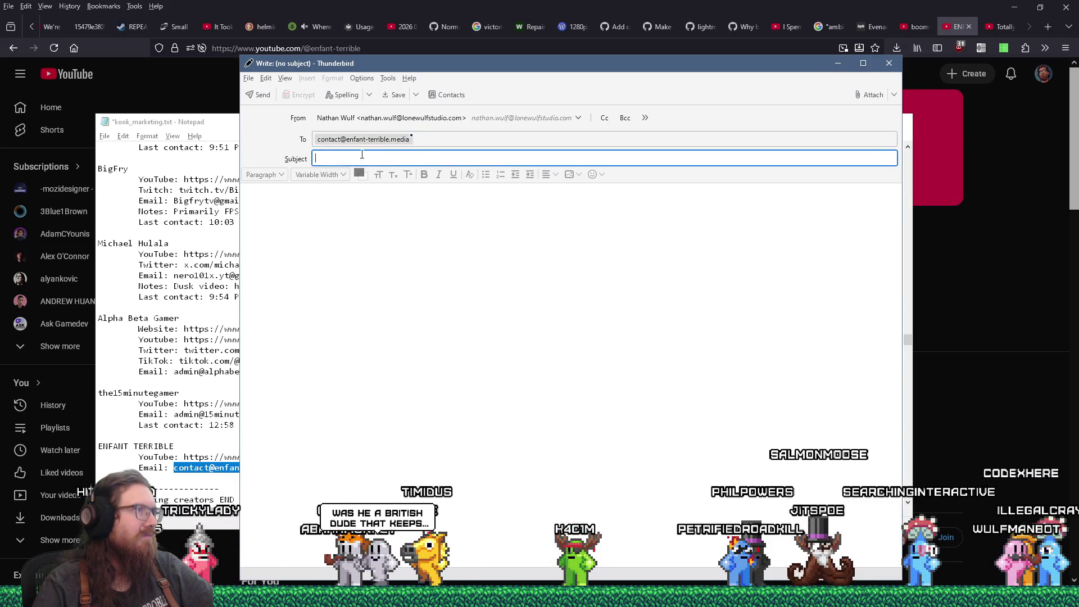
type("KOOK, ")
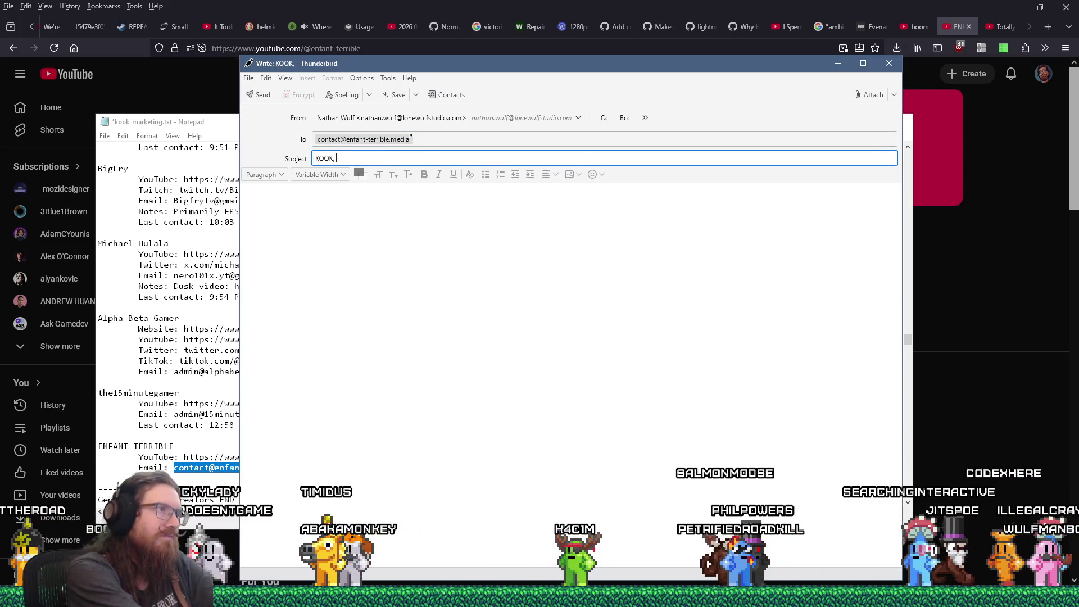
type("a Quake-like ret")
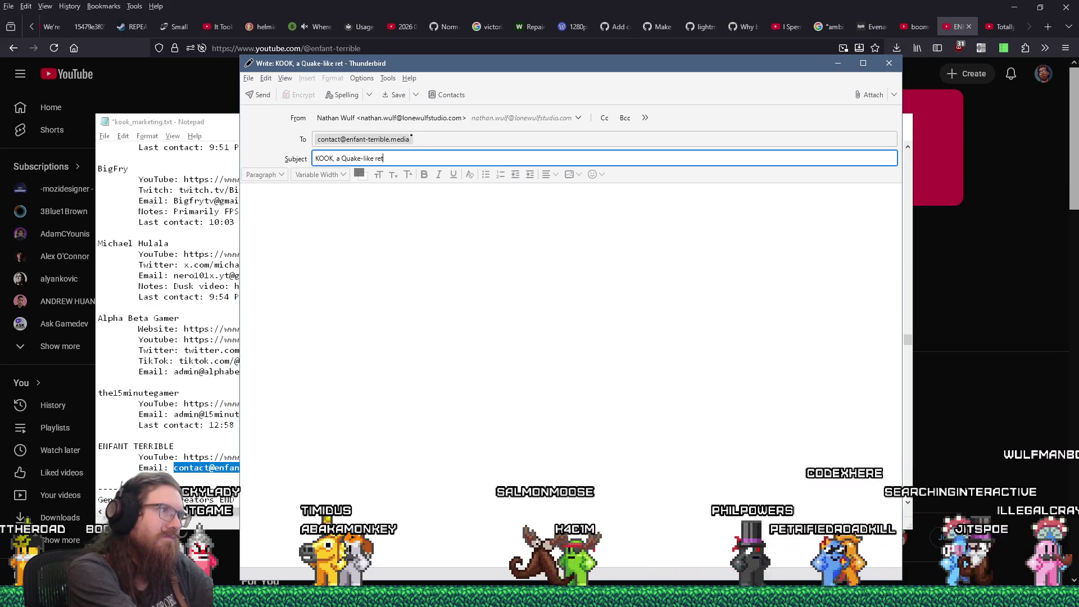
type("ro FP")
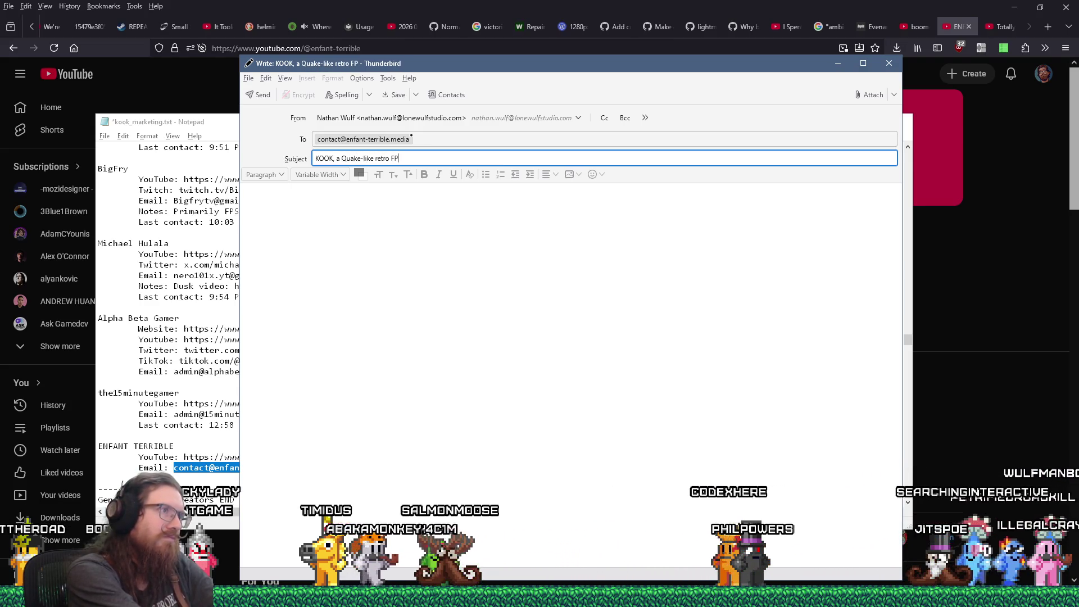
type("S")
left_click(552, 308)
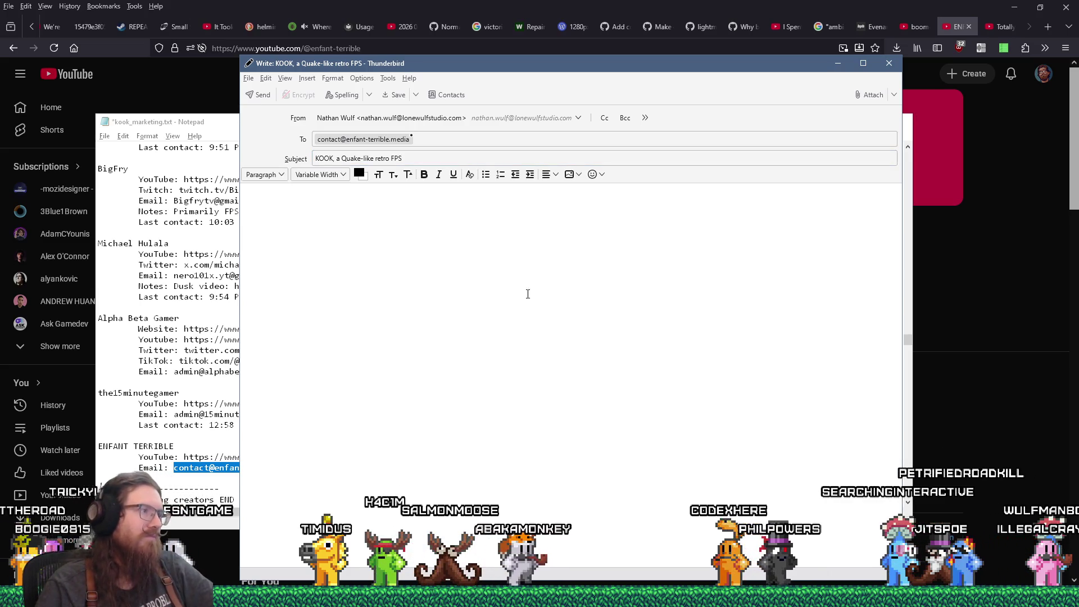
left_click_drag(386, 63, 579, 81)
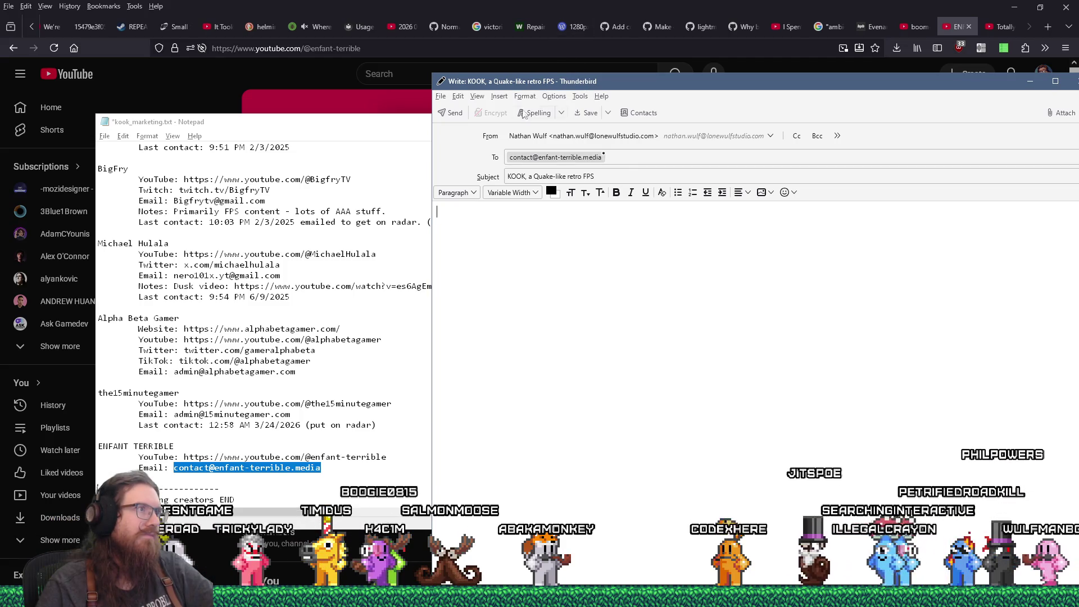
left_click(487, 4)
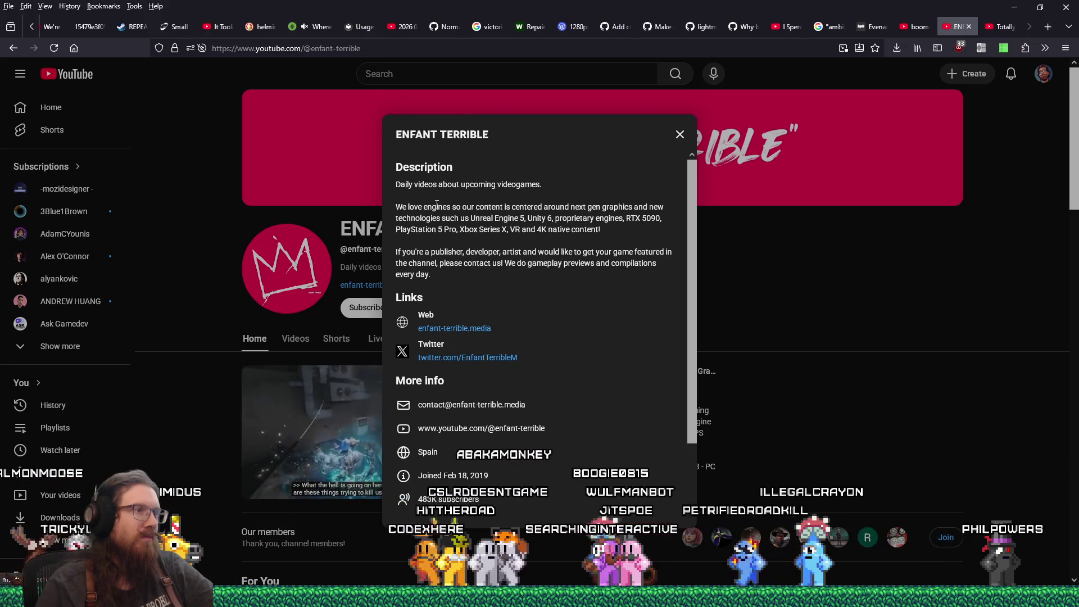
Highlight, then clear, ENFANT TERRIBLE's description lines about engines and hardware
mouse_move(436, 206)
left_mouse_down()
mouse_move(448, 228)
mouse_move(481, 232)
left_mouse_up()
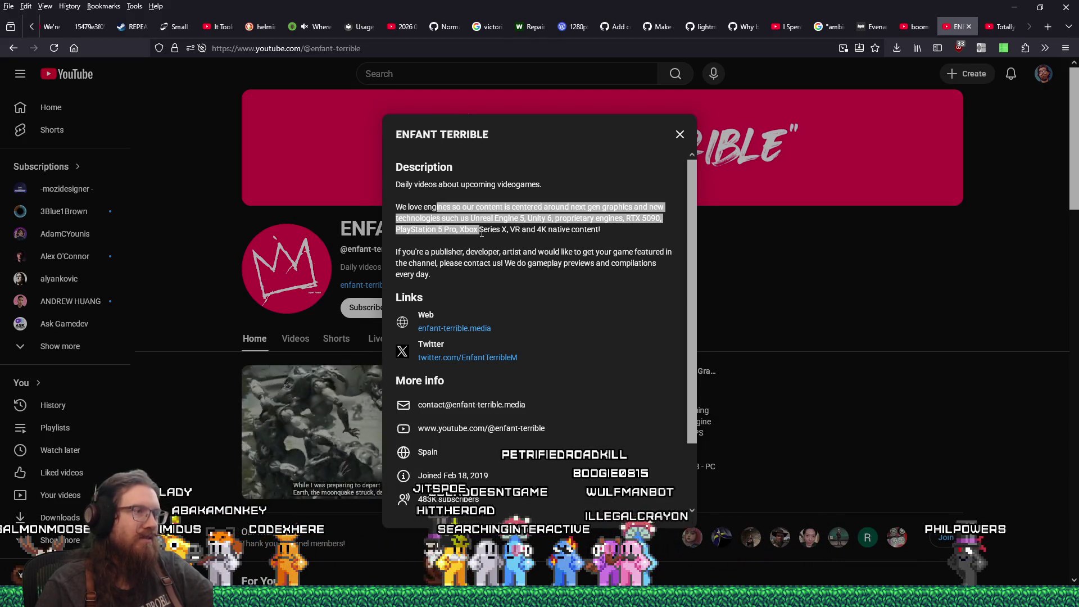
mouse_move(476, 275)
left_mouse_down()
mouse_move(475, 284)
mouse_move(501, 211)
mouse_move(495, 240)
mouse_move(500, 224)
left_mouse_up()
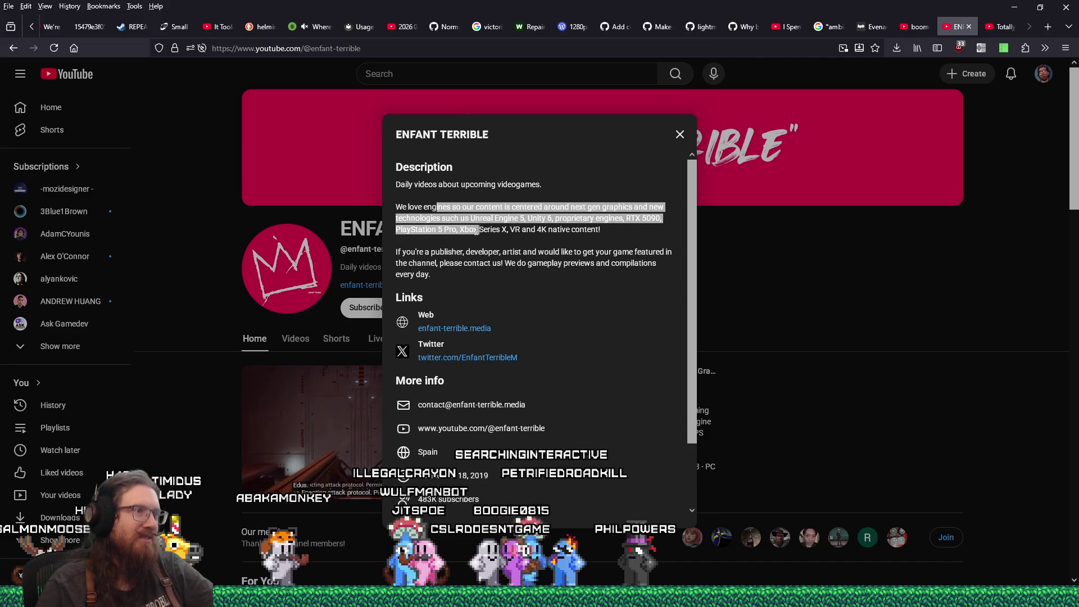
left_click(489, 249)
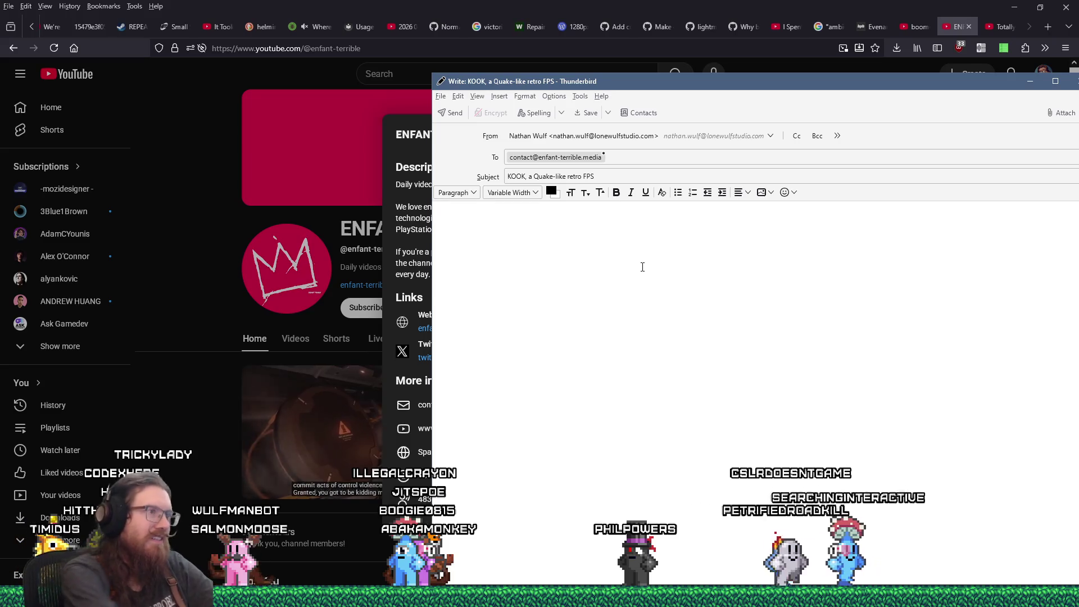
Write the greeting 'Hey,' and begin a line about putting KOOK on their radar
type("Hey Enfant")
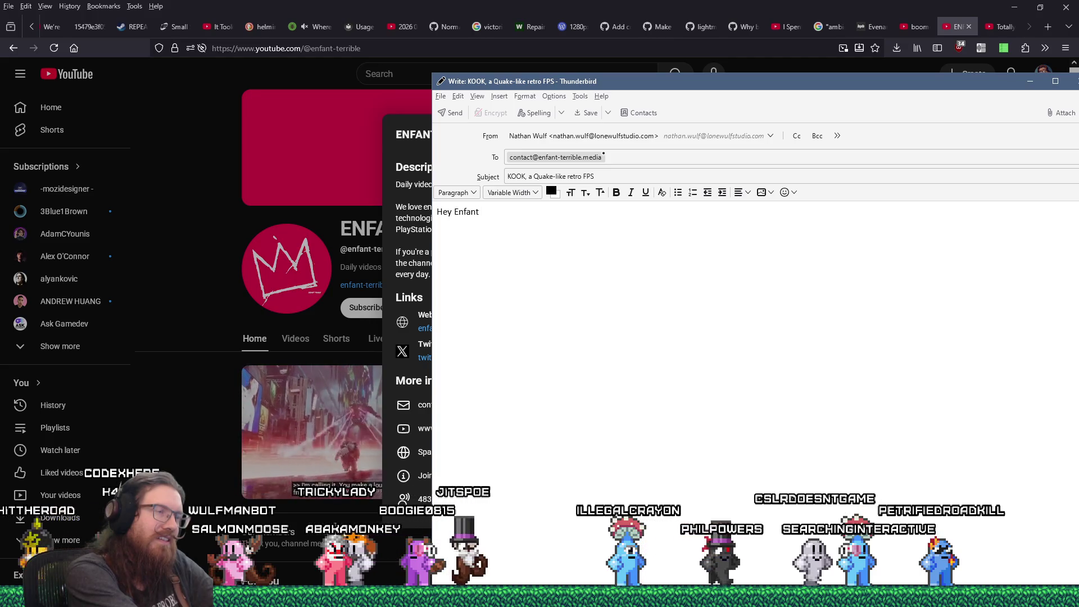
type(",")
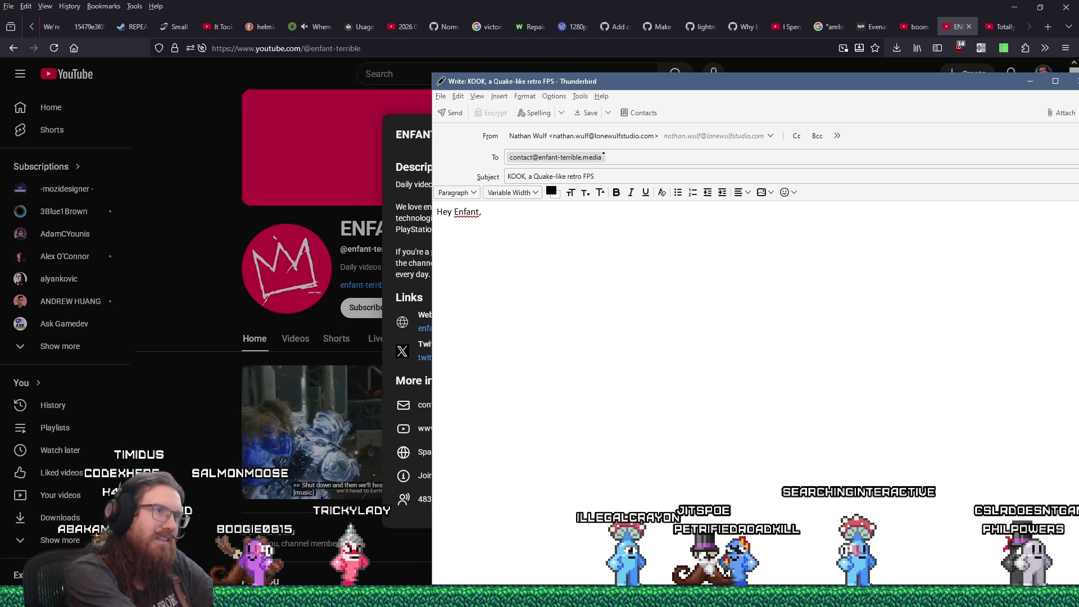
key("BackSpace")
key("BackSpace")
key("BackSpace")
type(",")
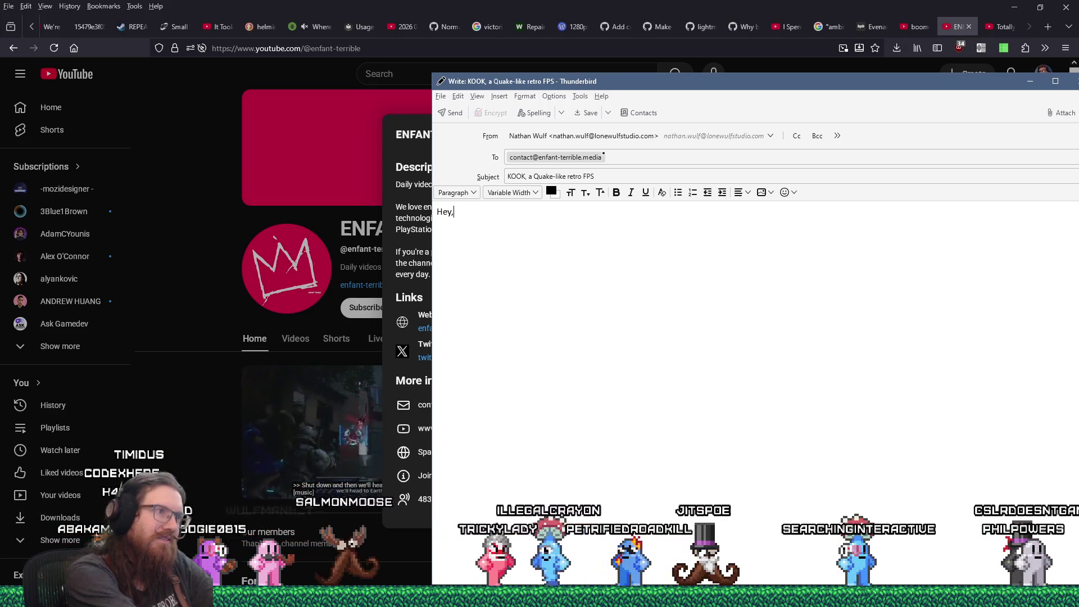
key("BackSpace")
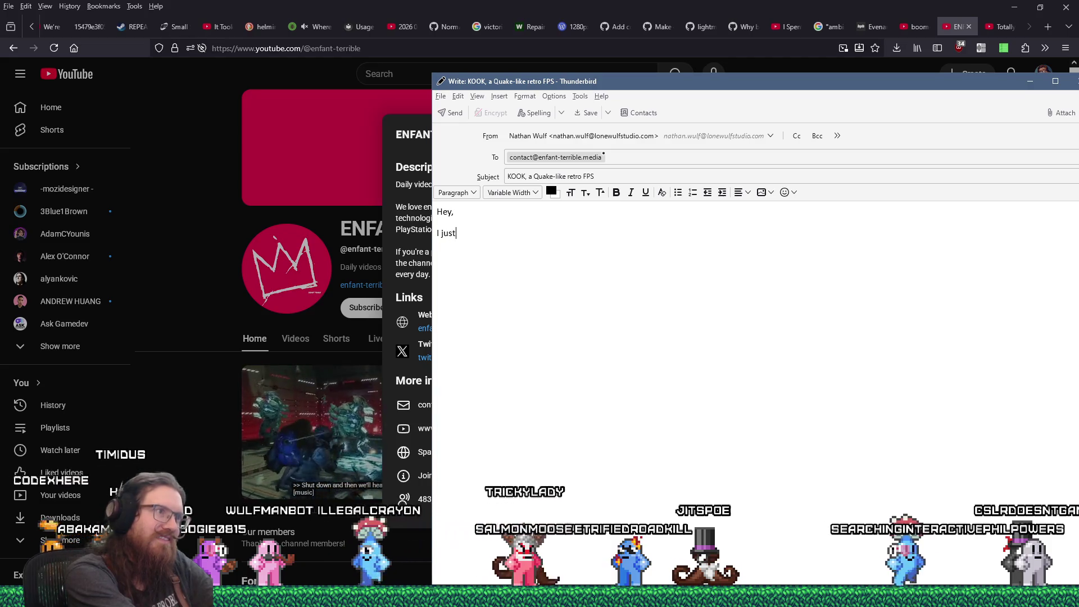
type("t wanted to put KOOK on your radar, ")
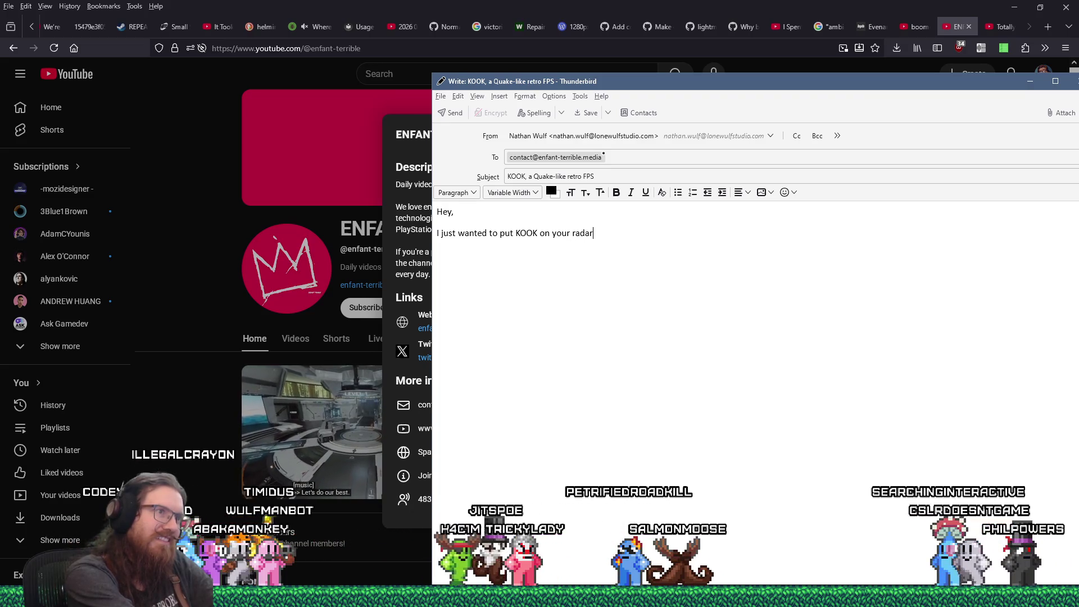
type(" know")
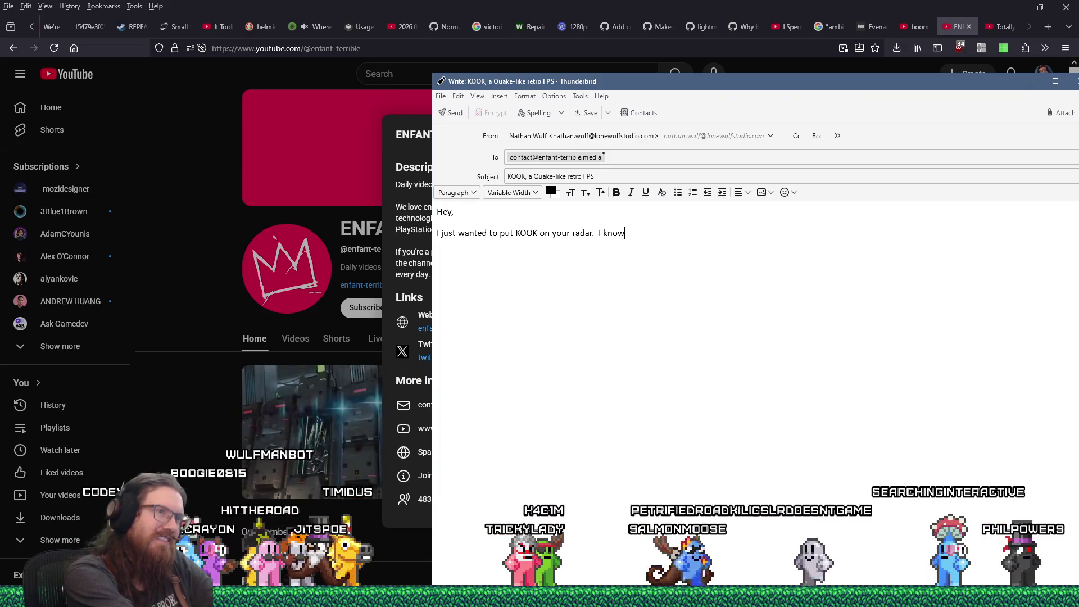
type("ou")
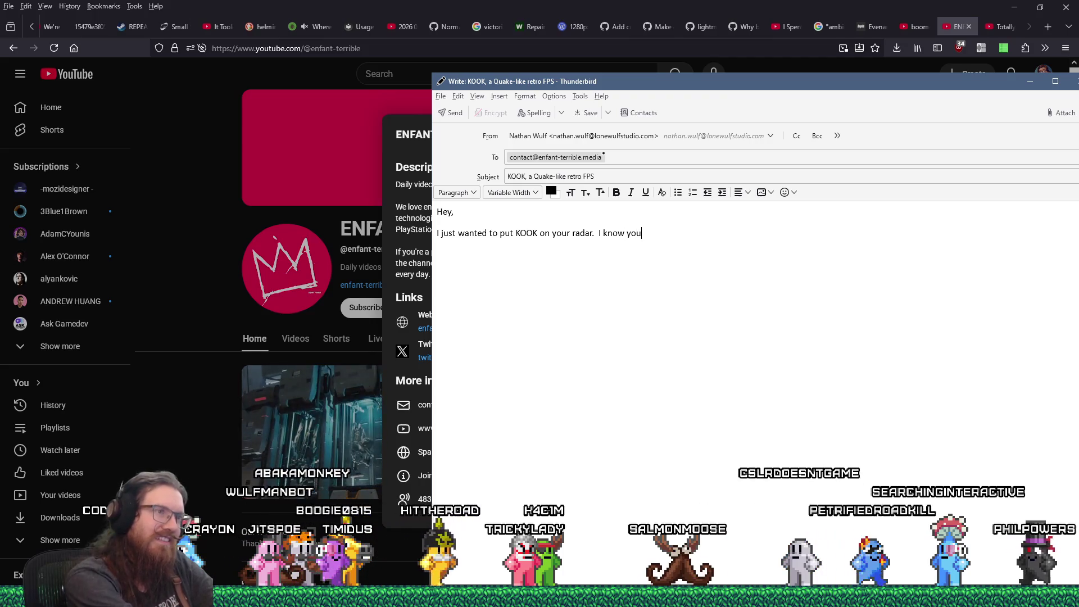
type("end to focus on more cutting edge graphics, bu")
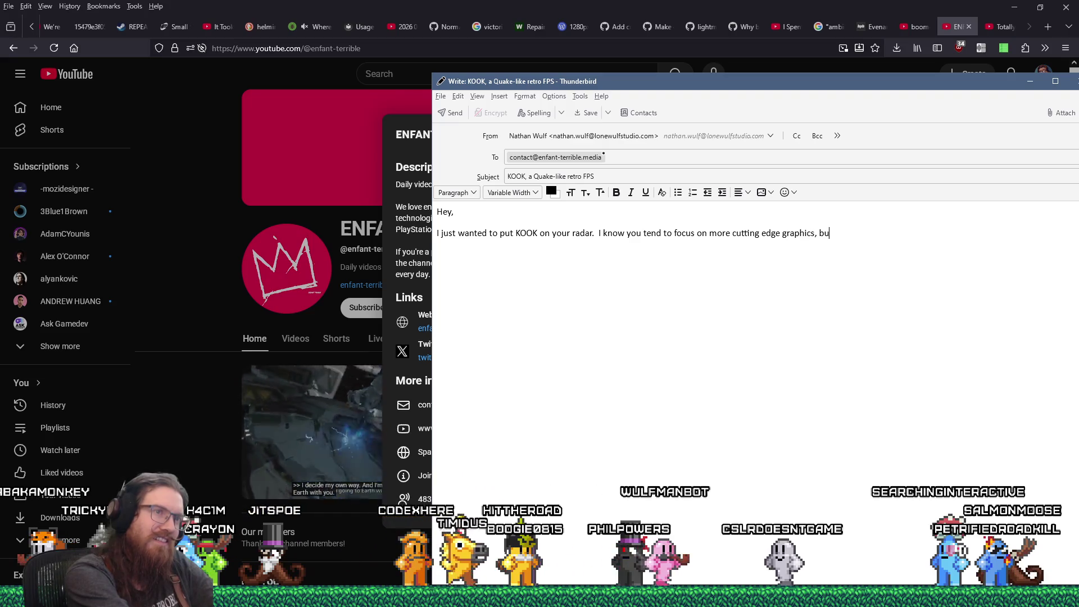
type("t KOOK has")
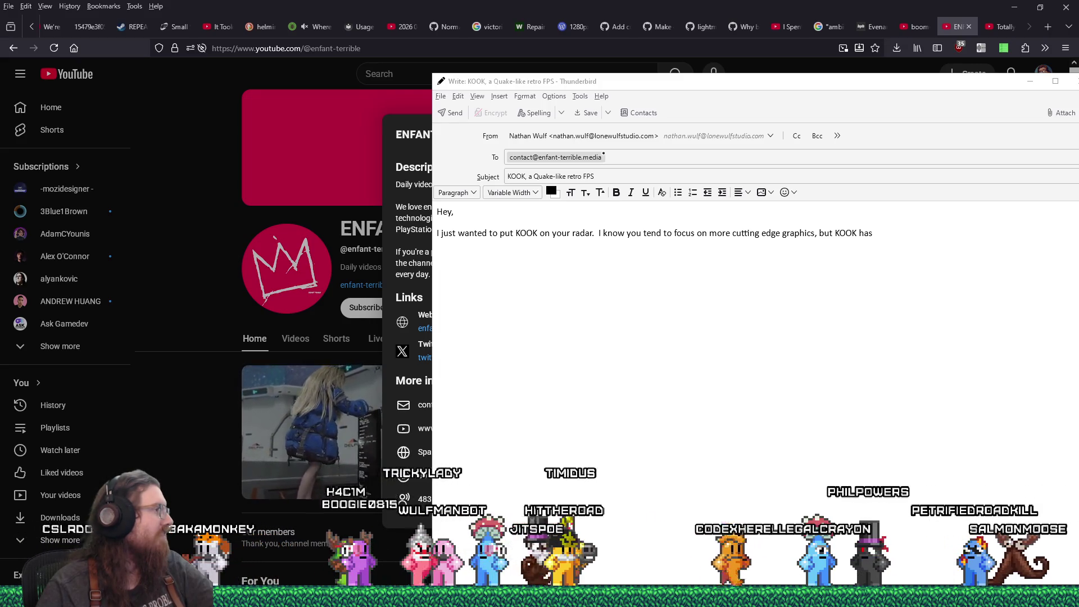
left_click(1023, 28)
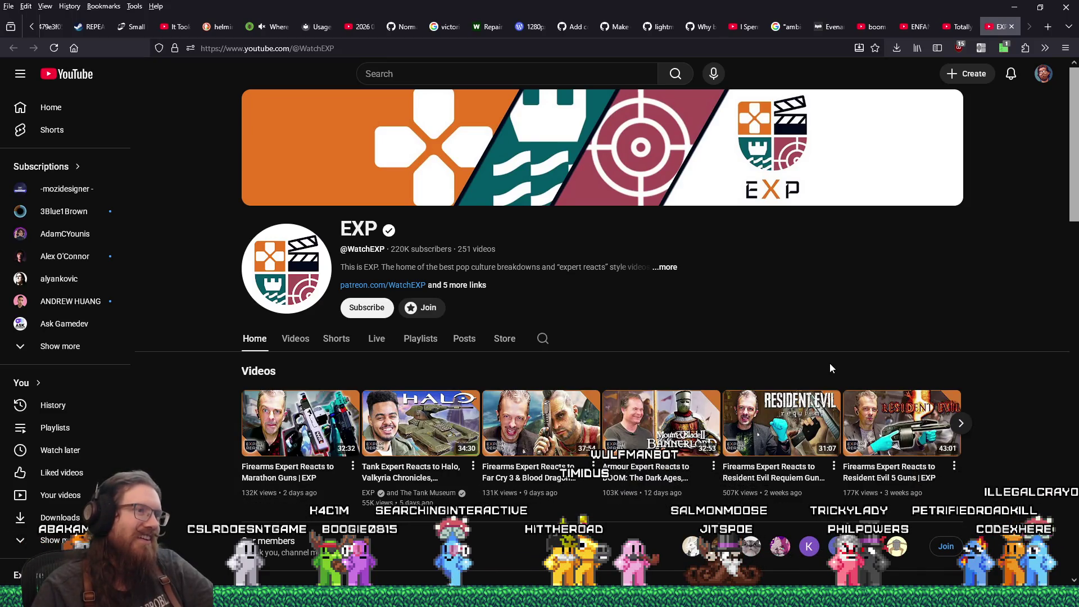
Scroll through the EXP channel's home page to its Videos shelf
mouse_move(746, 449)
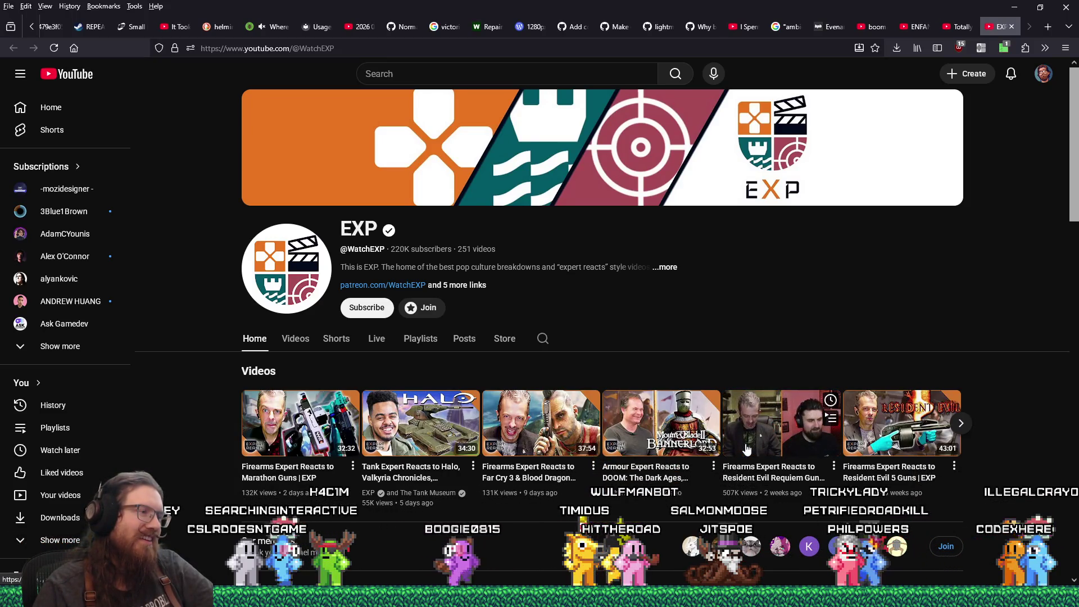
mouse_move(657, 442)
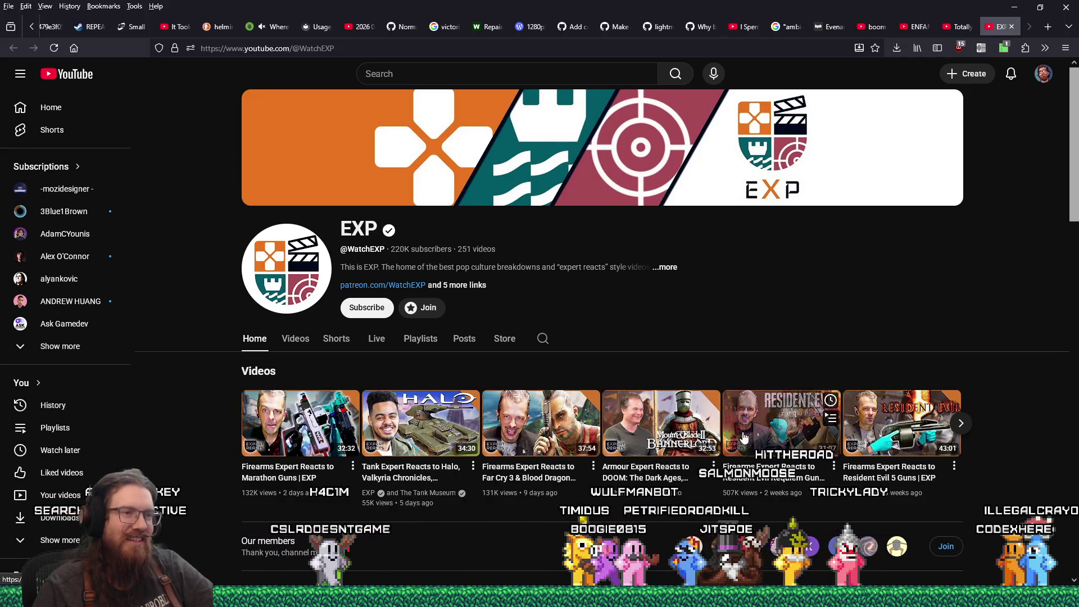
scroll(743, 438, "down", 8)
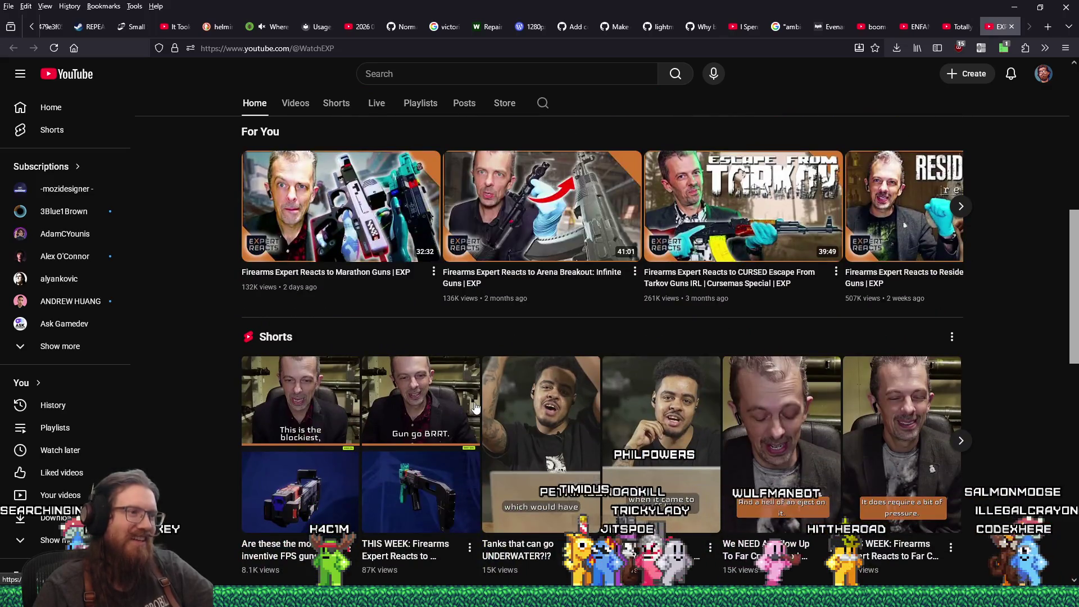
scroll(474, 406, "down", 4)
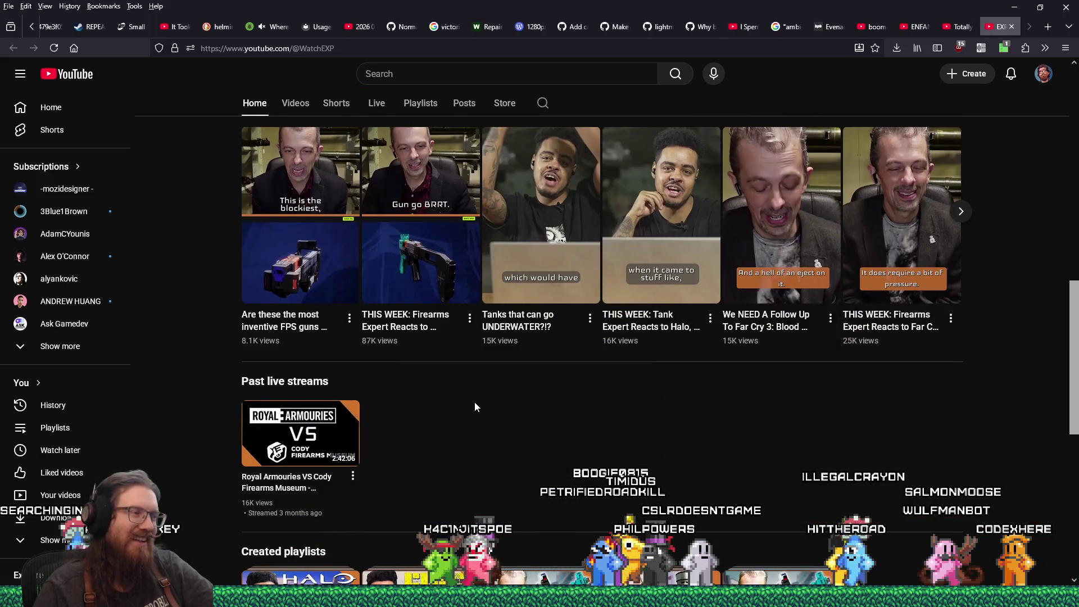
scroll(475, 406, "up", 12)
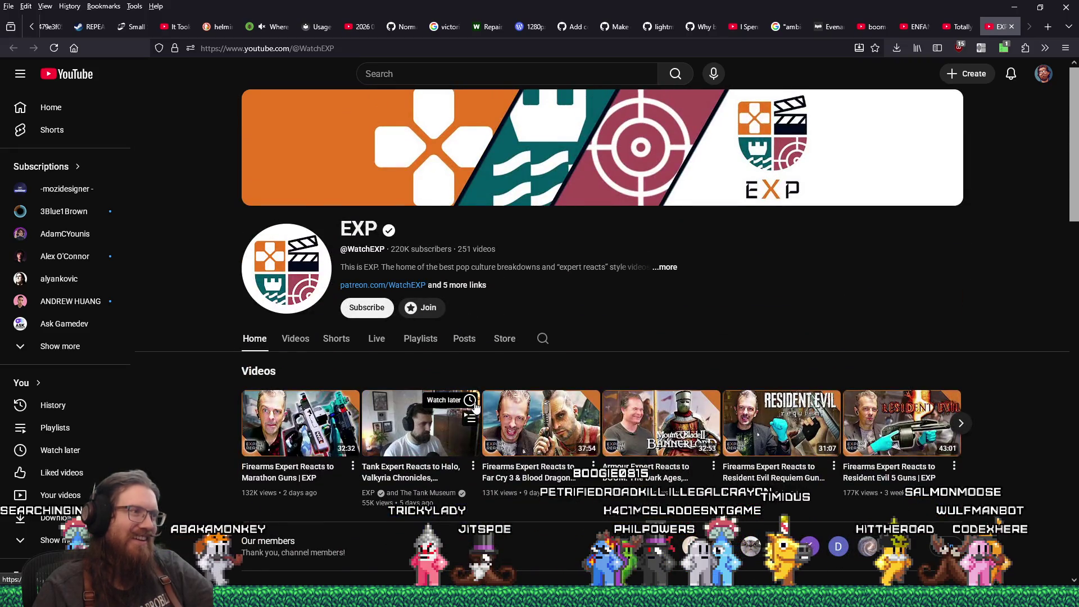
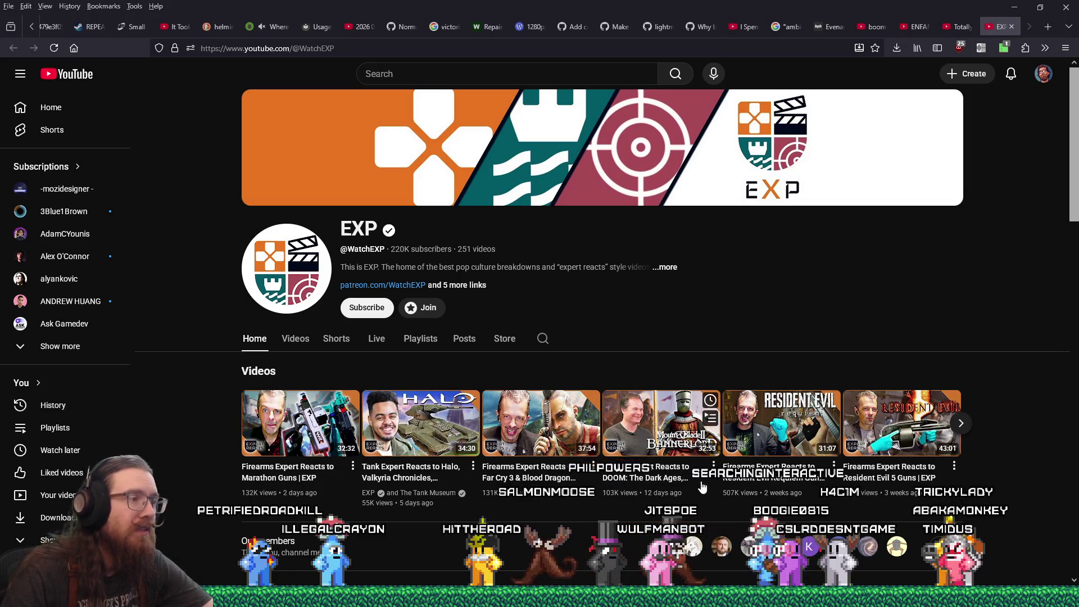
Switch from Firefox to the Thunderbird 'Write: KOOK' draft window
key("alt+Tab")
key("alt+Tab")
key("alt+Tab")
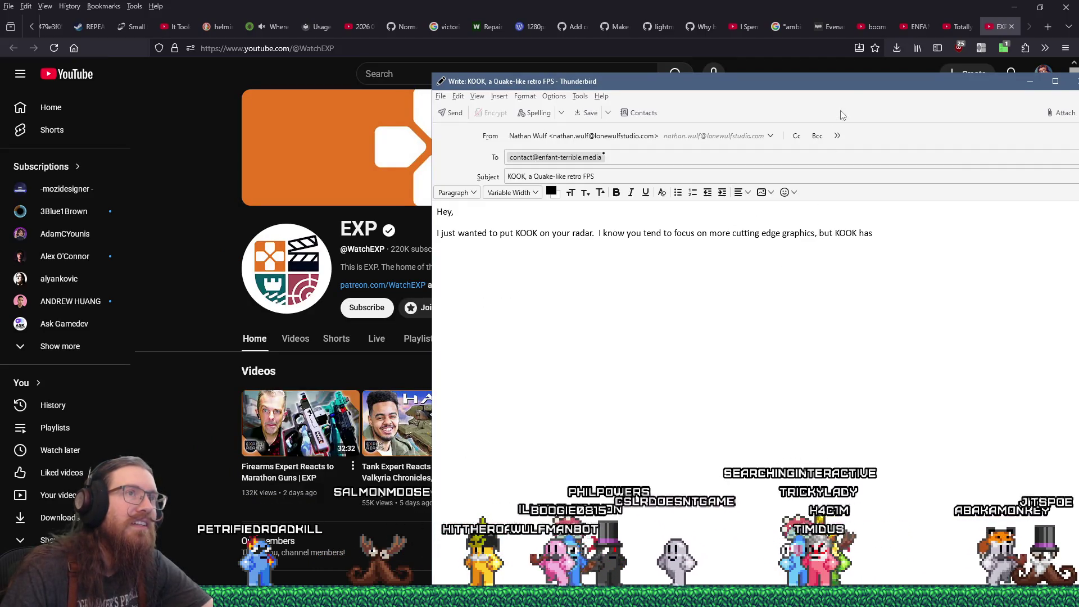
Insert 'realistic' before 'cutting edge graphics' and select the subject text after KOOK
mouse_move(858, 90)
left_mouse_down()
mouse_move(741, 63)
mouse_move(746, 87)
mouse_move(773, 86)
left_mouse_up()
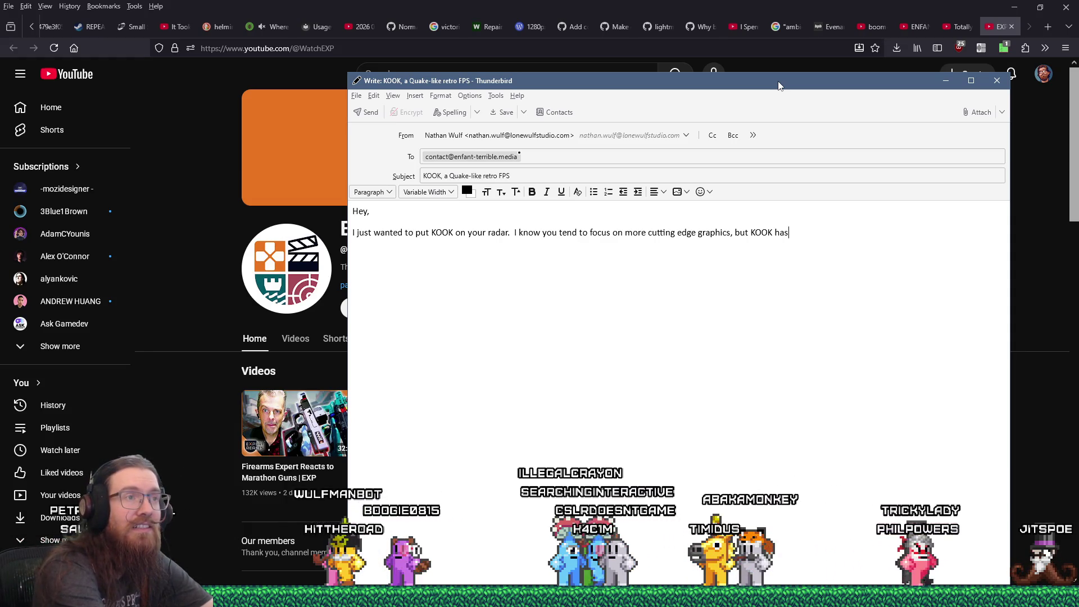
key("Left")
key("Left")
key("Left")
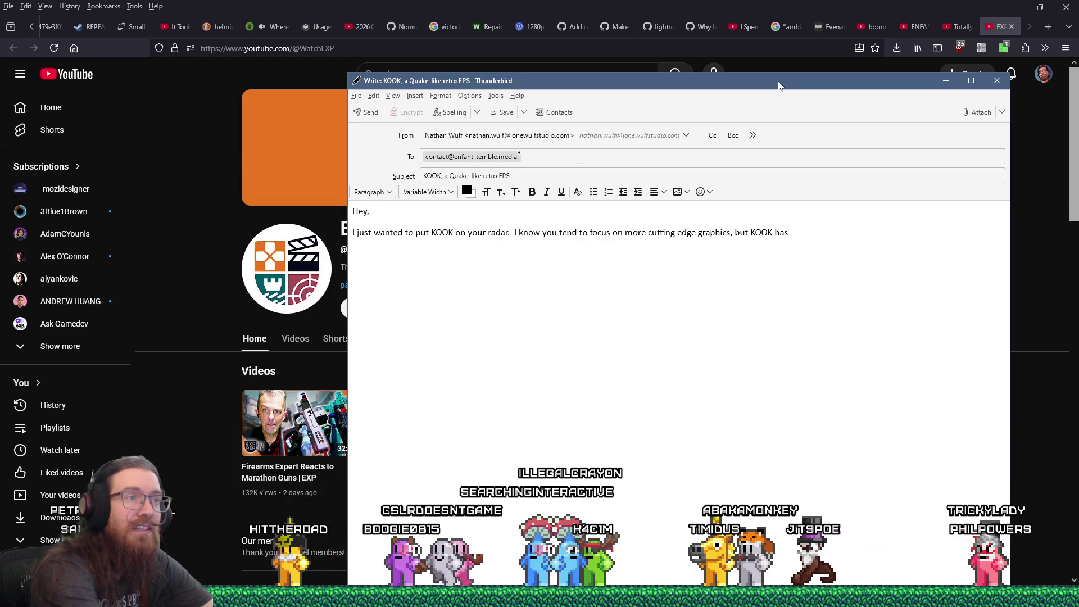
type("istic")
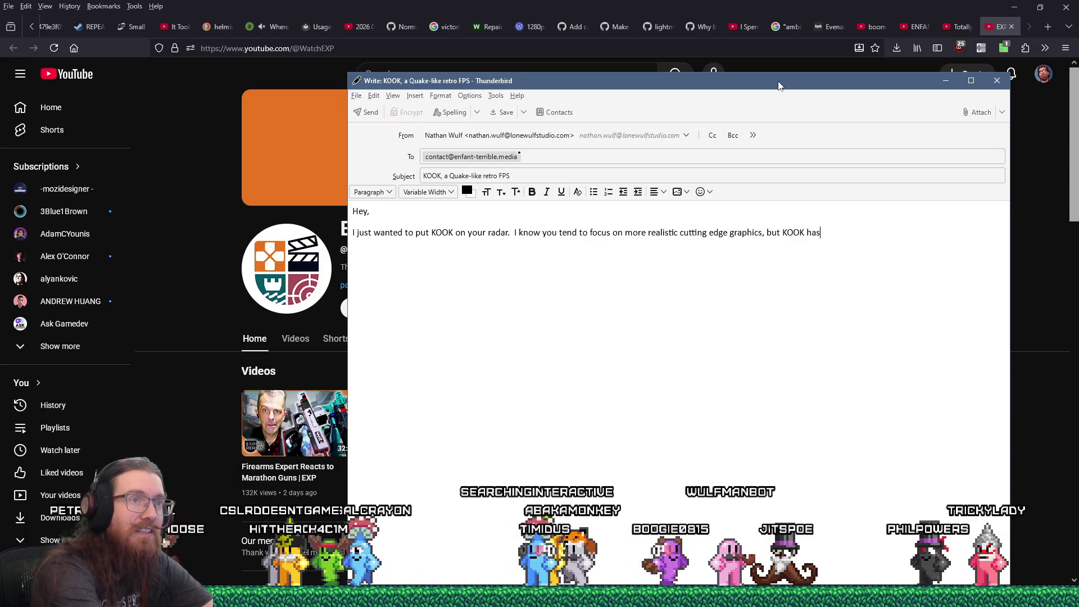
key("End")
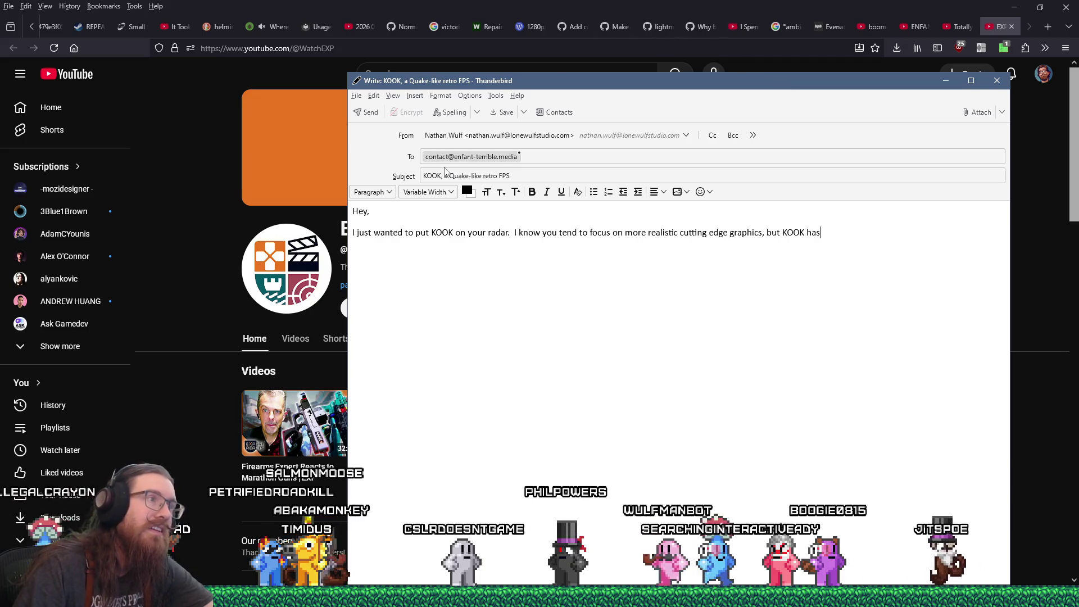
left_click_drag(442, 176, 544, 176)
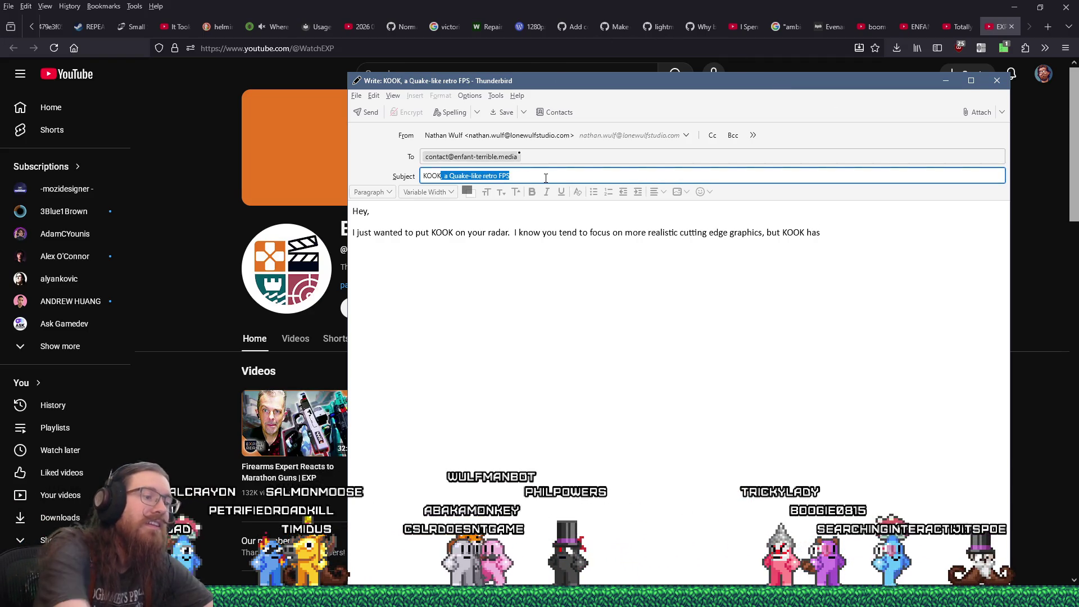
Trim the subject to 'KOOK' and add 'combining some more modern real time lighting and shadows with the retro look by'
key("BackSpace")
key("Tab")
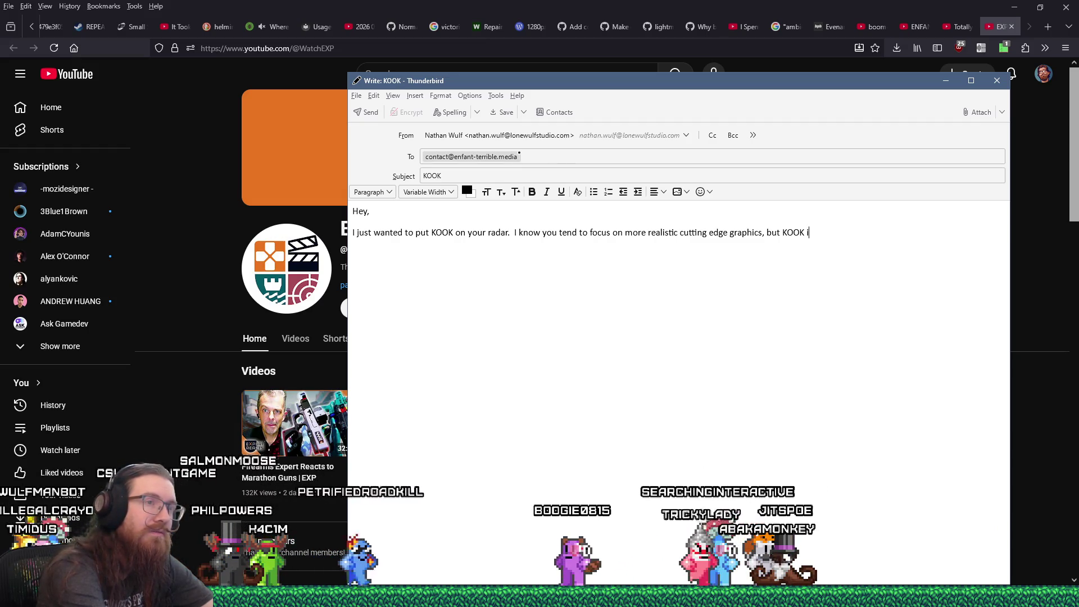
type("combining some")
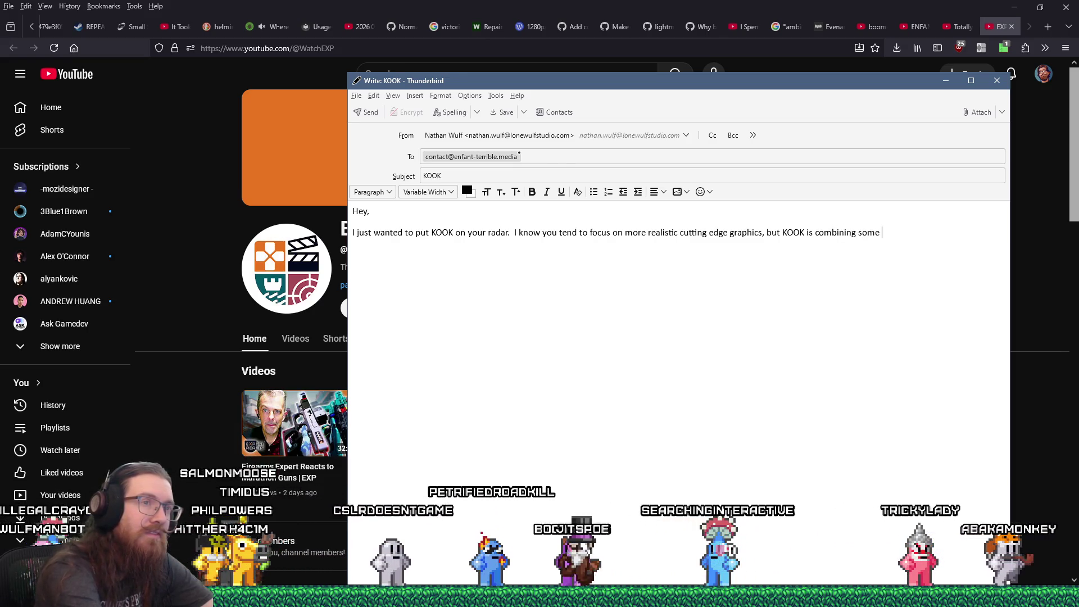
type(" more modern real time lighting")
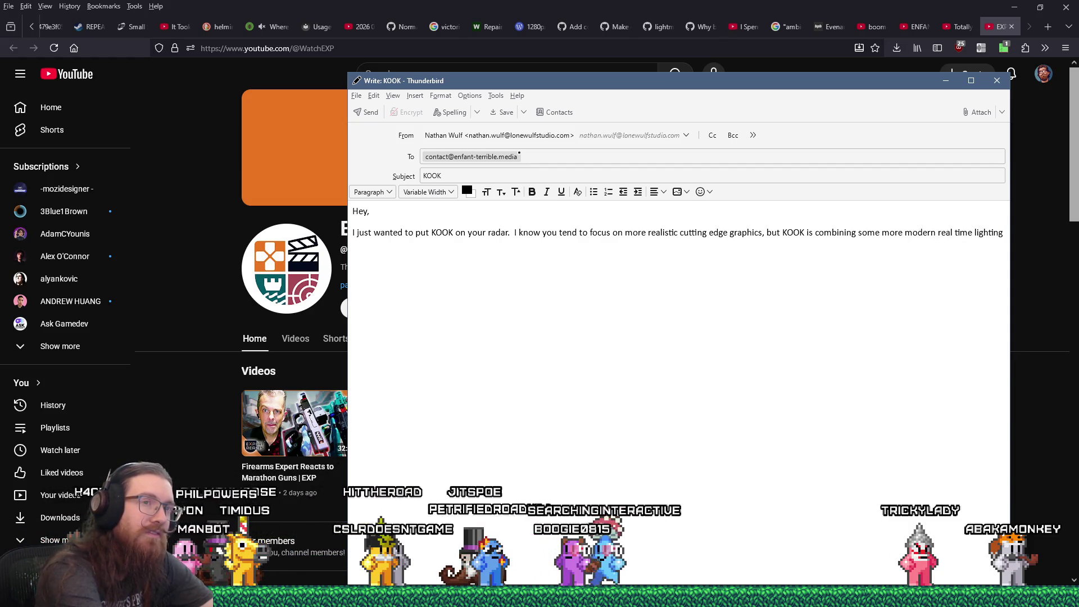
type(" and shadows with")
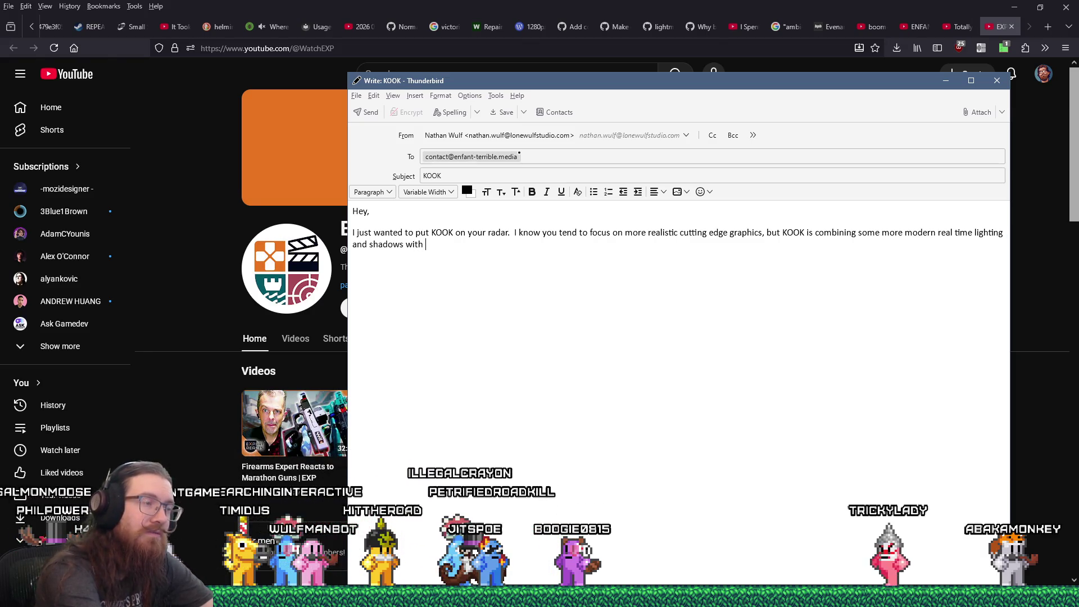
type(" the r")
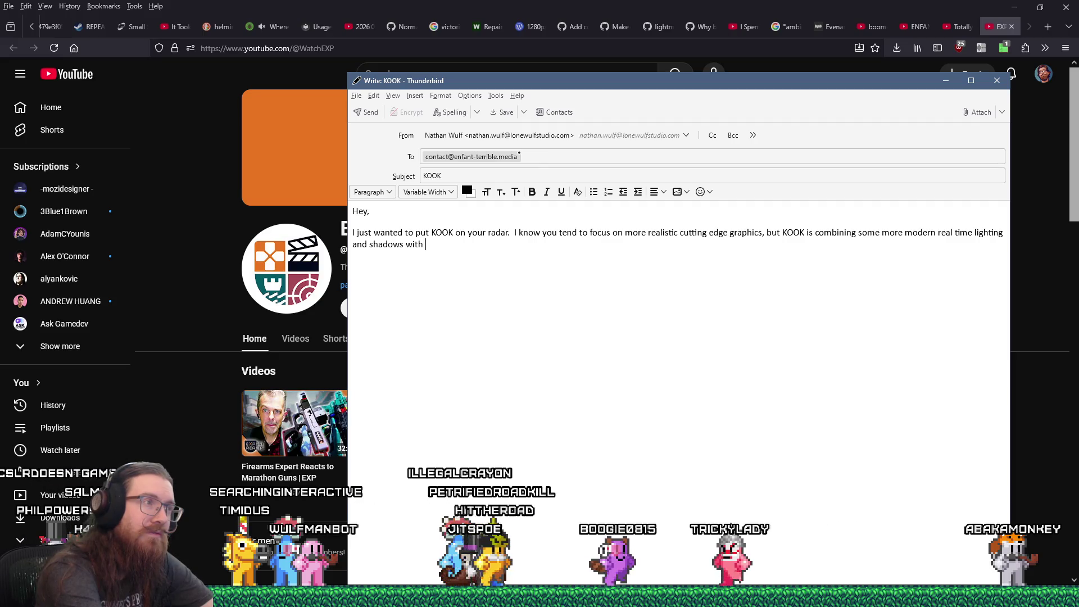
type("etro look by calculating")
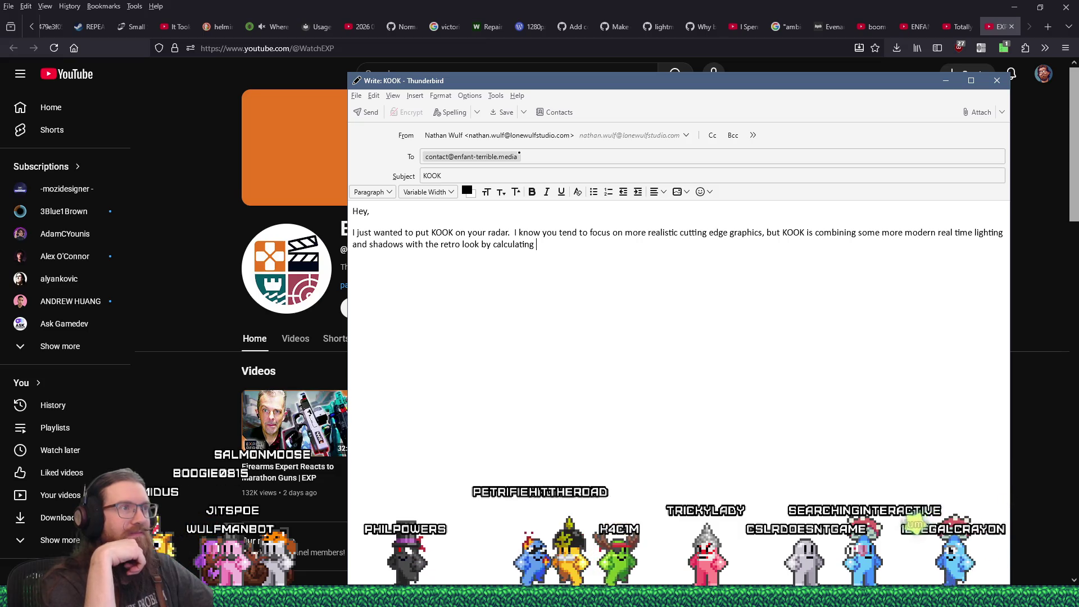
Explain KOOK computes visuals per texel, not per fragment, technically rounding to the nearest texel
type("all the visuals per texel (texture pixel) ")
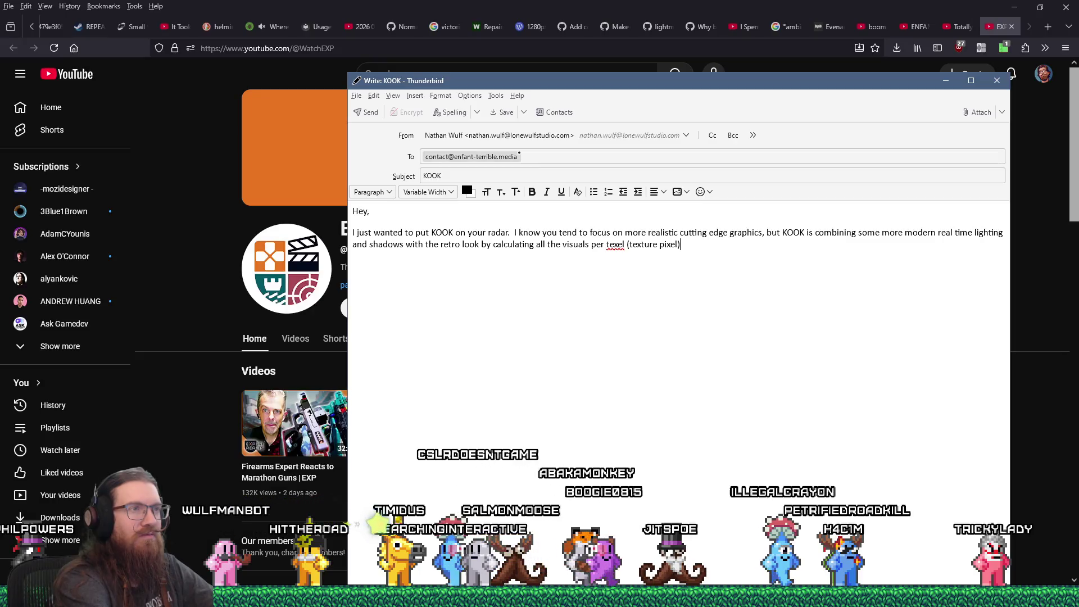
type("instead of per fragment (screen pixel).")
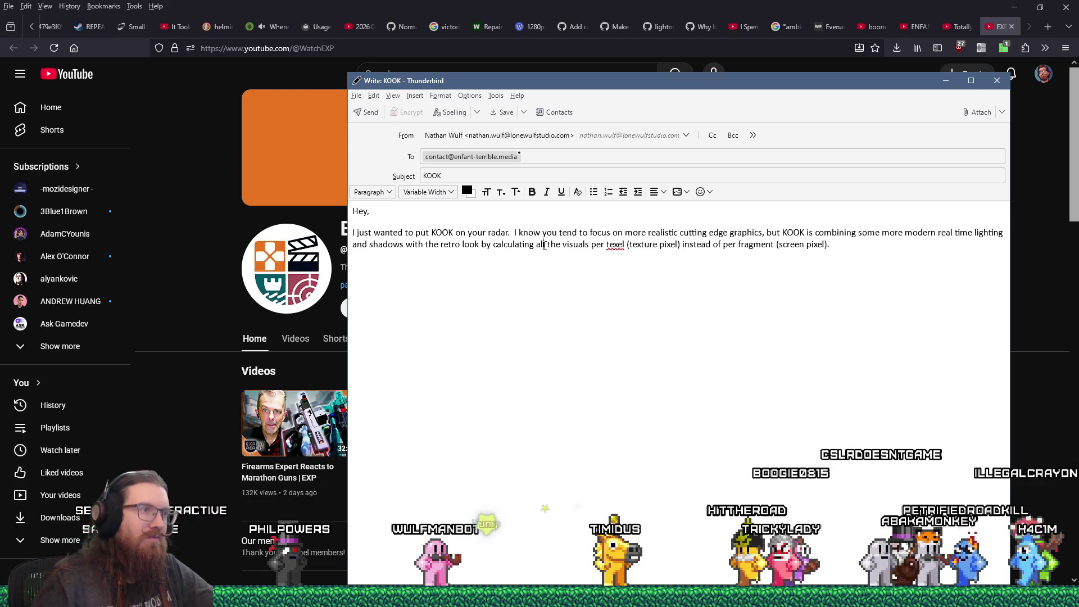
key("BackSpace")
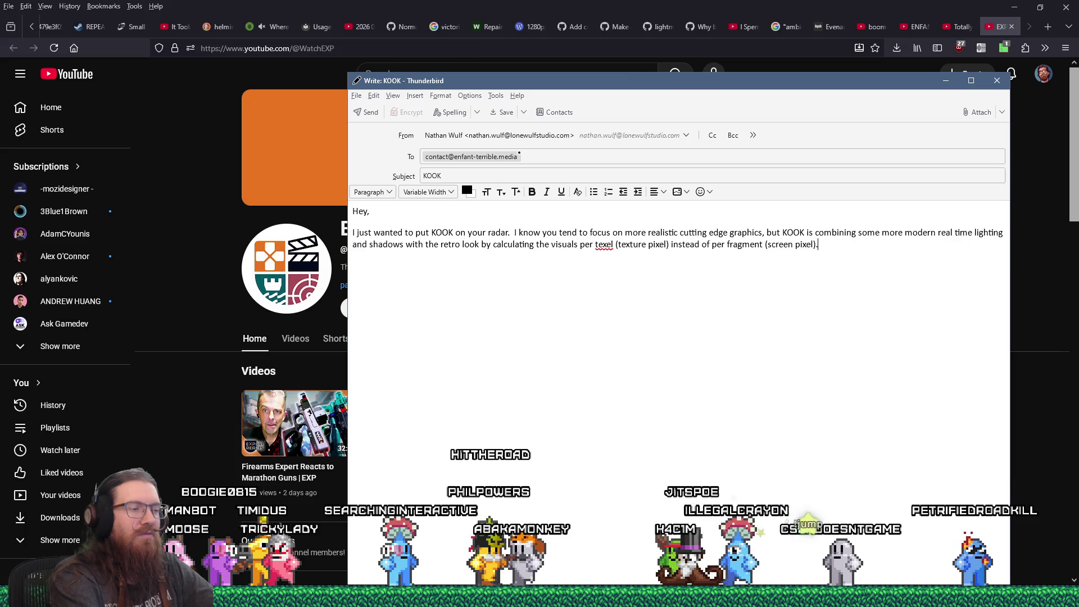
key("BackSpace")
key("BackSpace")
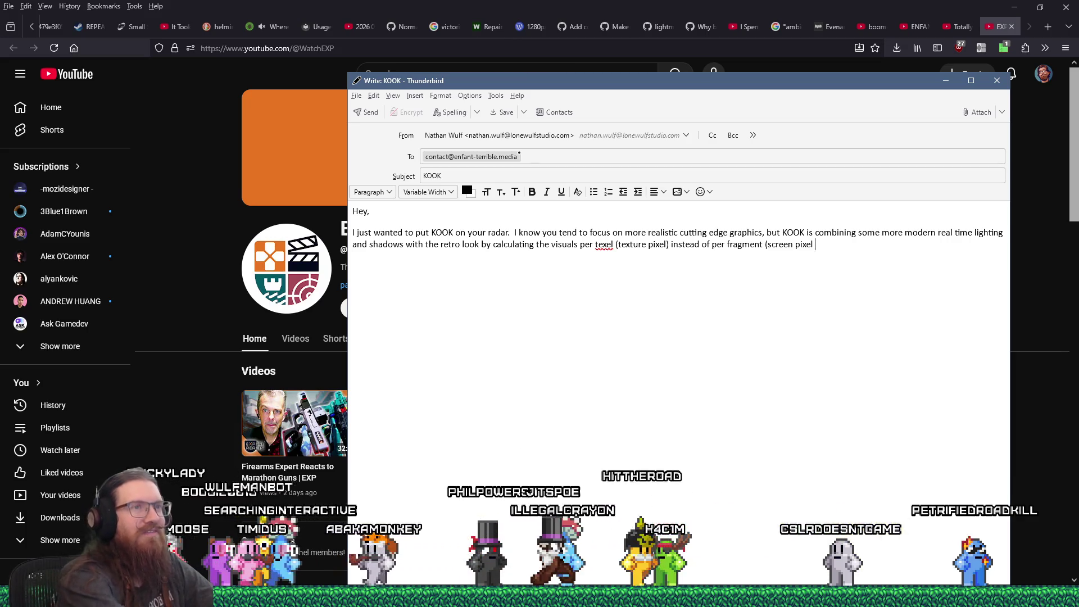
type("-- technically it doesn thi")
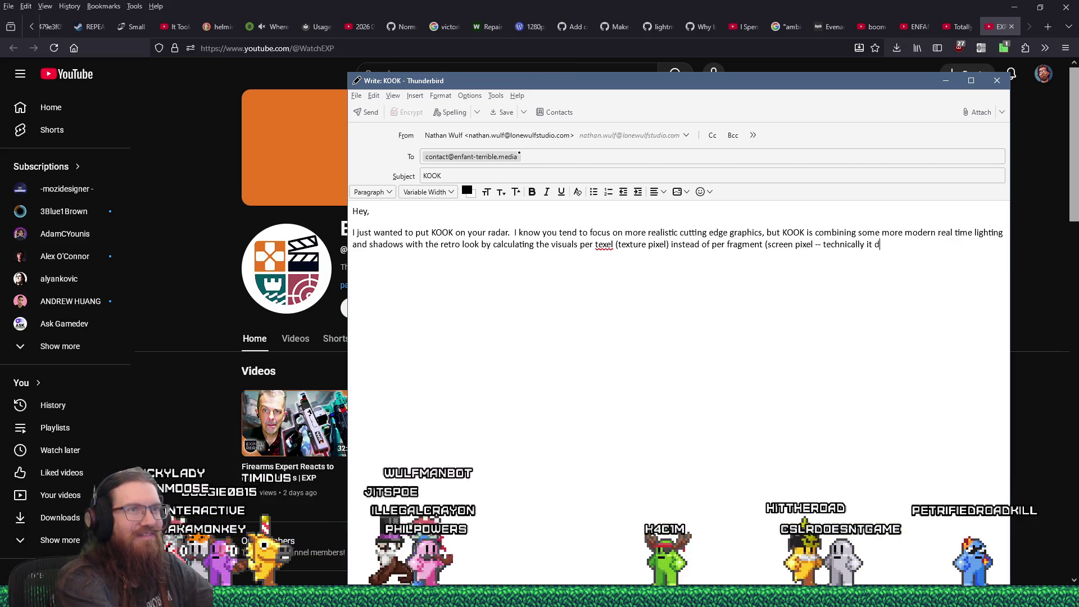
key("BackSpace")
key("BackSpace")
key("BackSpace")
type("this b")
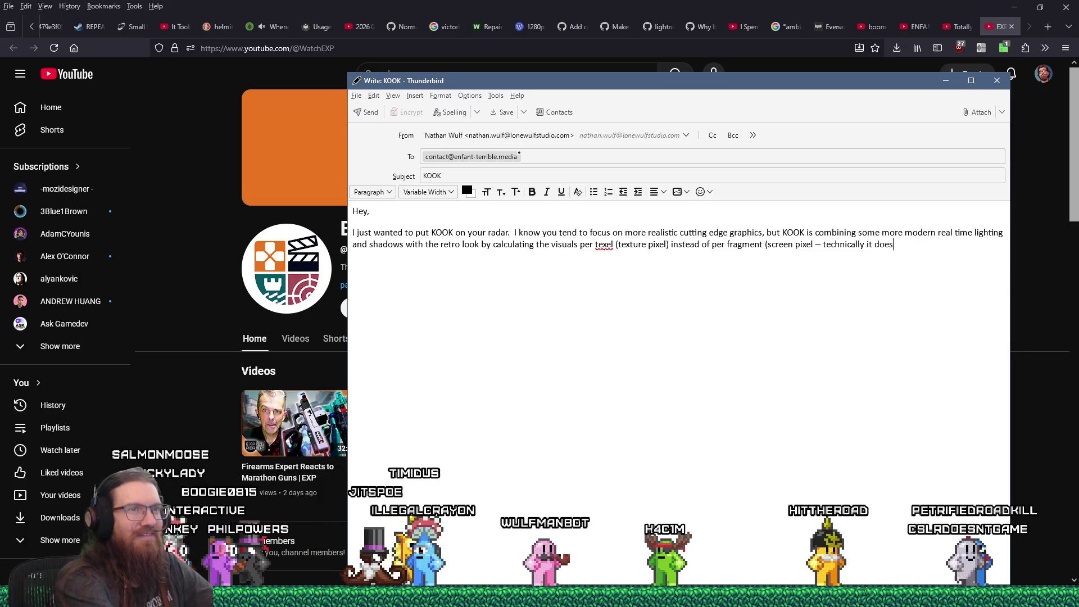
type("ut rounds to the nearest texel")
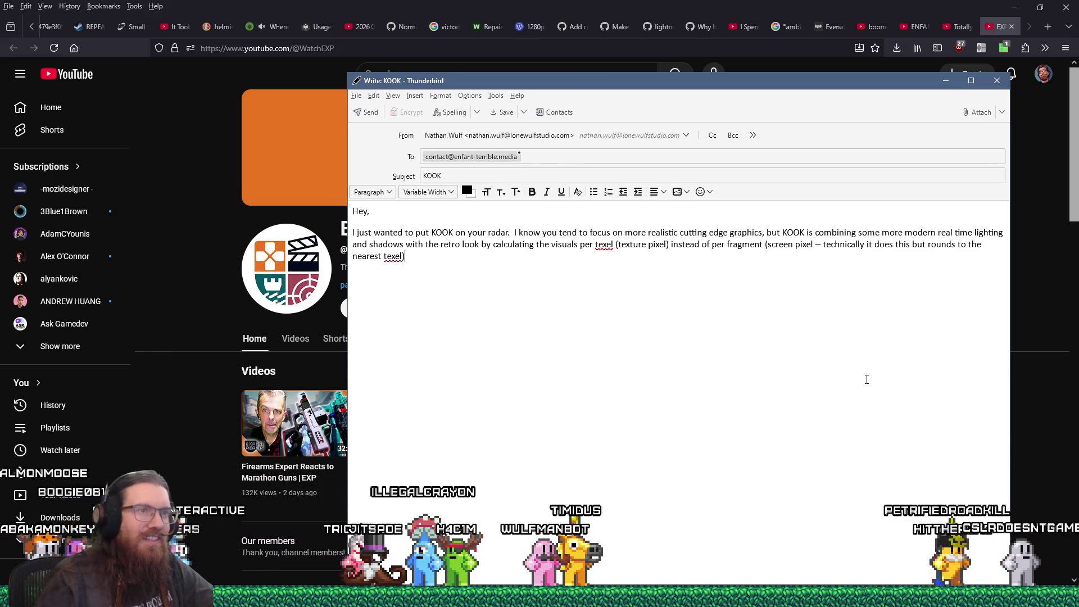
Add 'Thought it might be interesting. Hoping to launch a demo later this year' and strip the link's tracking parameter
left_click(813, 244, "shift")
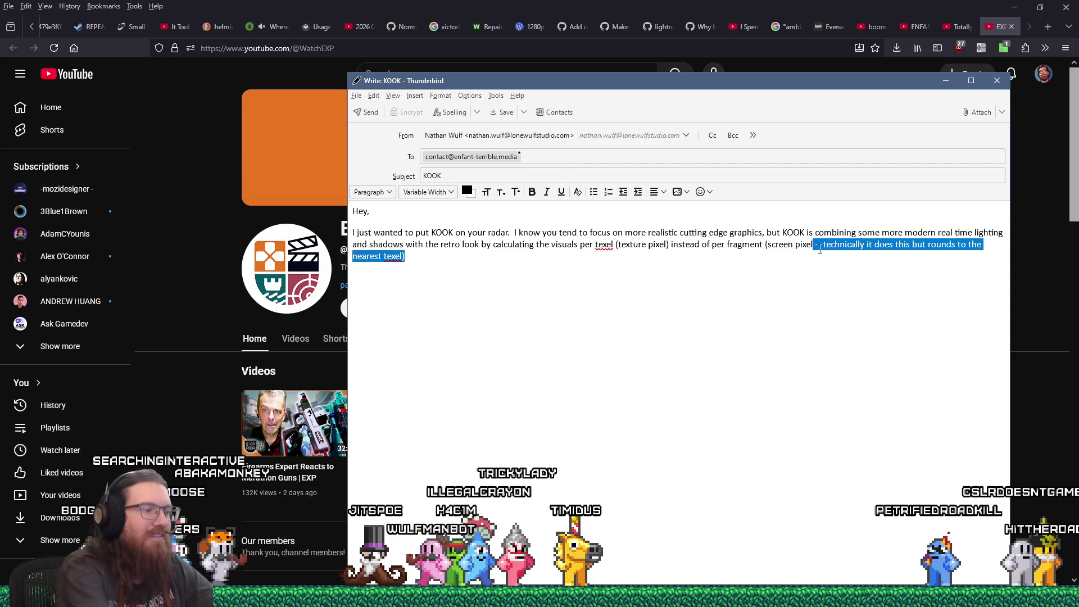
type(").")
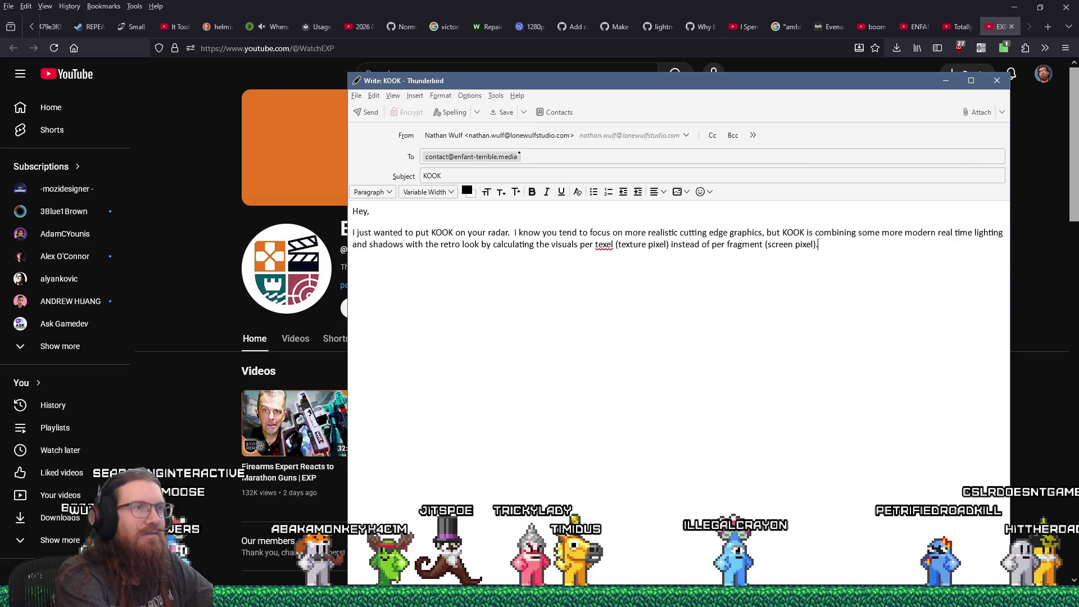
type("  it mi")
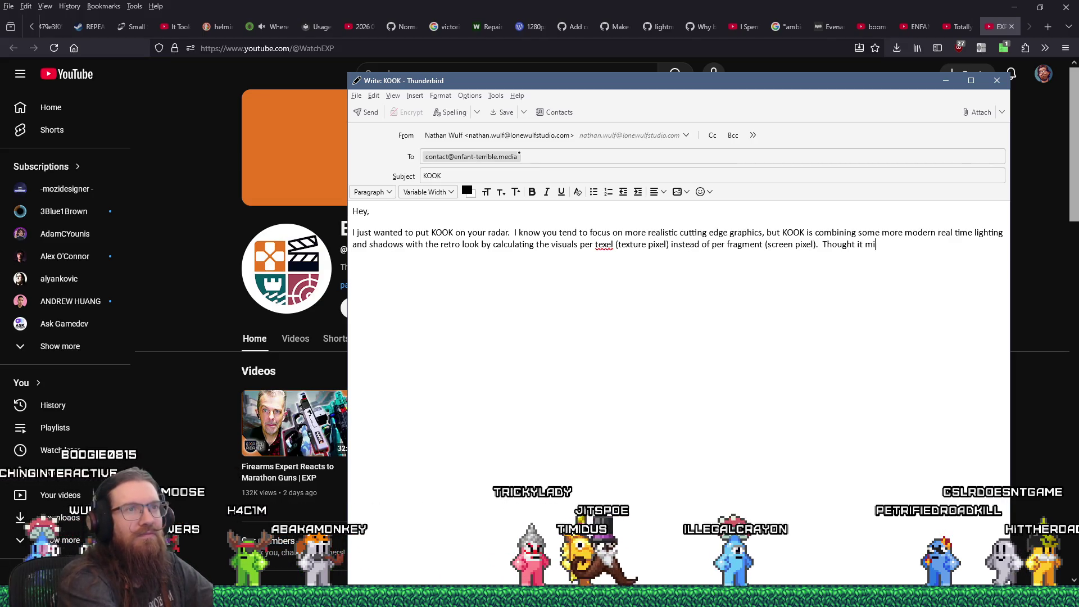
type("ght be interesting. ")
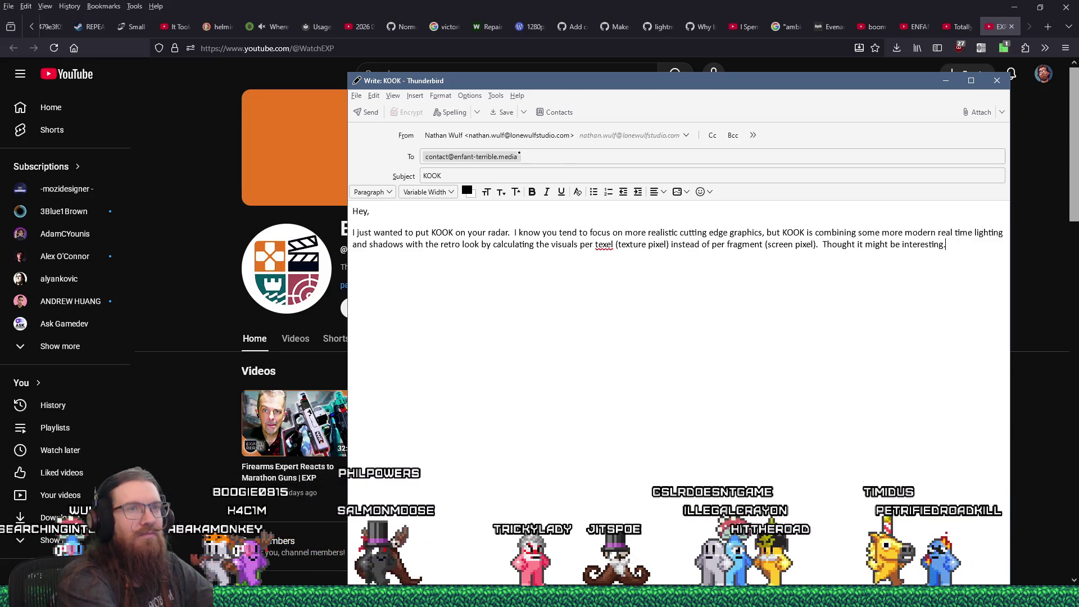
type(" Hoping to launch a demo later thi")
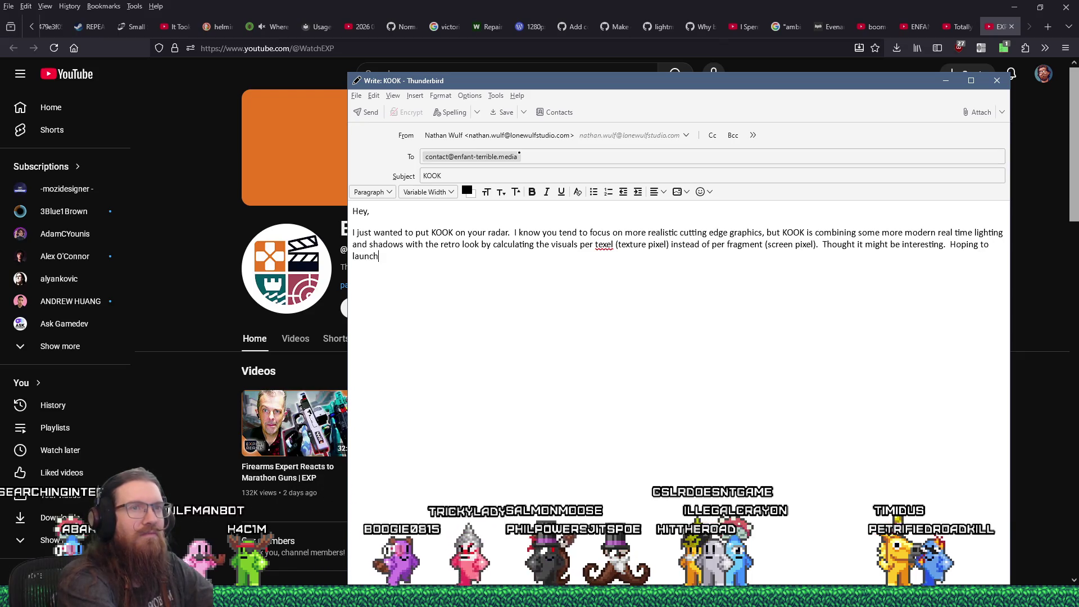
type("s year")
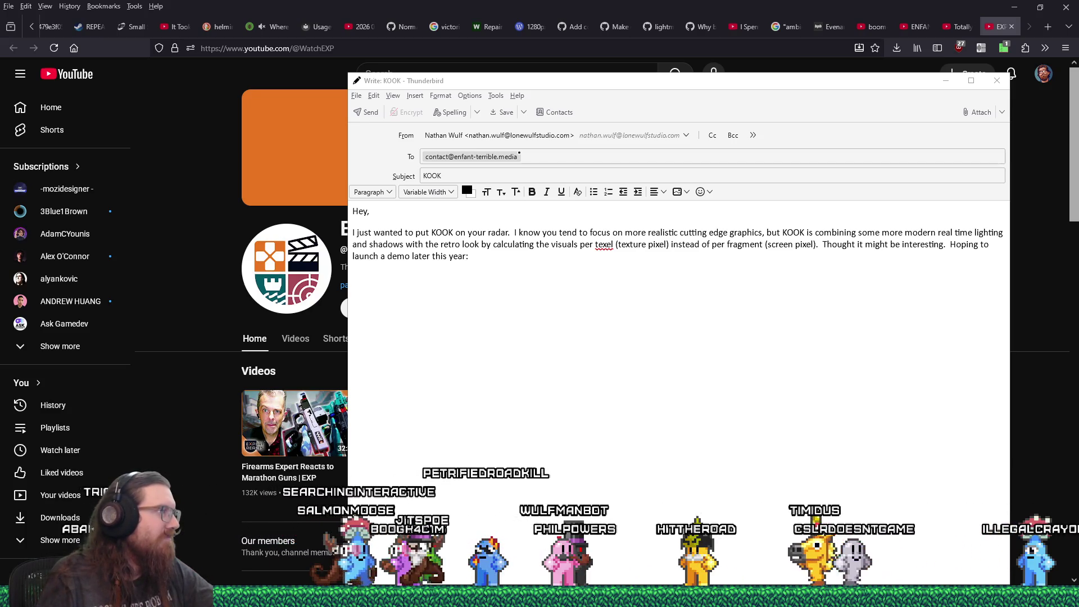
left_click(495, 263)
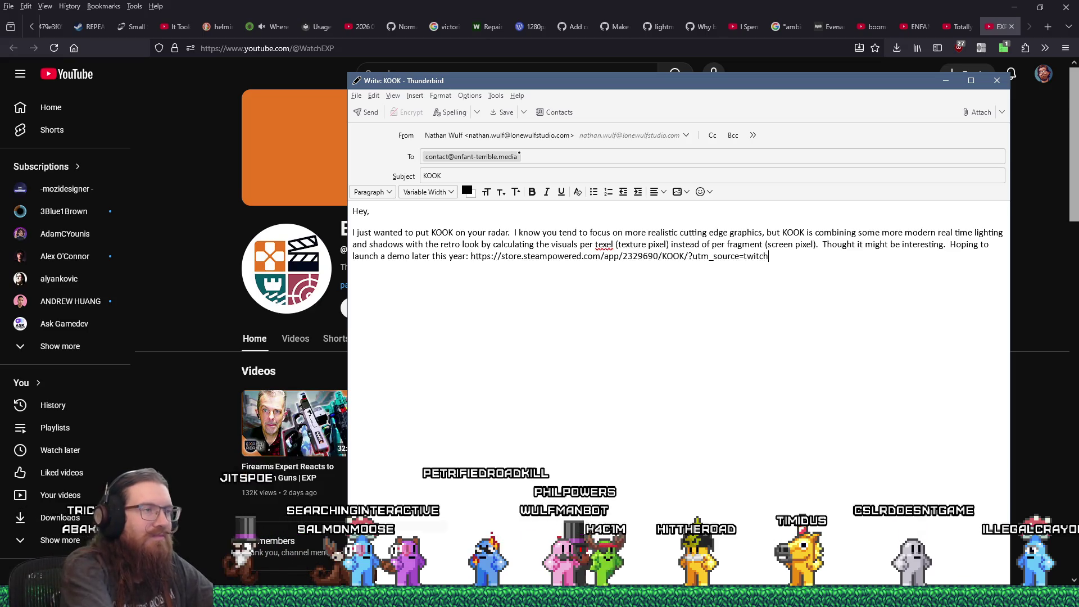
key("shift+Left")
key("shift+Left")
key("shift+Left")
key("BackSpace")
Add an indented, dash-prefixed sign-off with the sender's name below the Steam link
key("Return")
key("Tab")
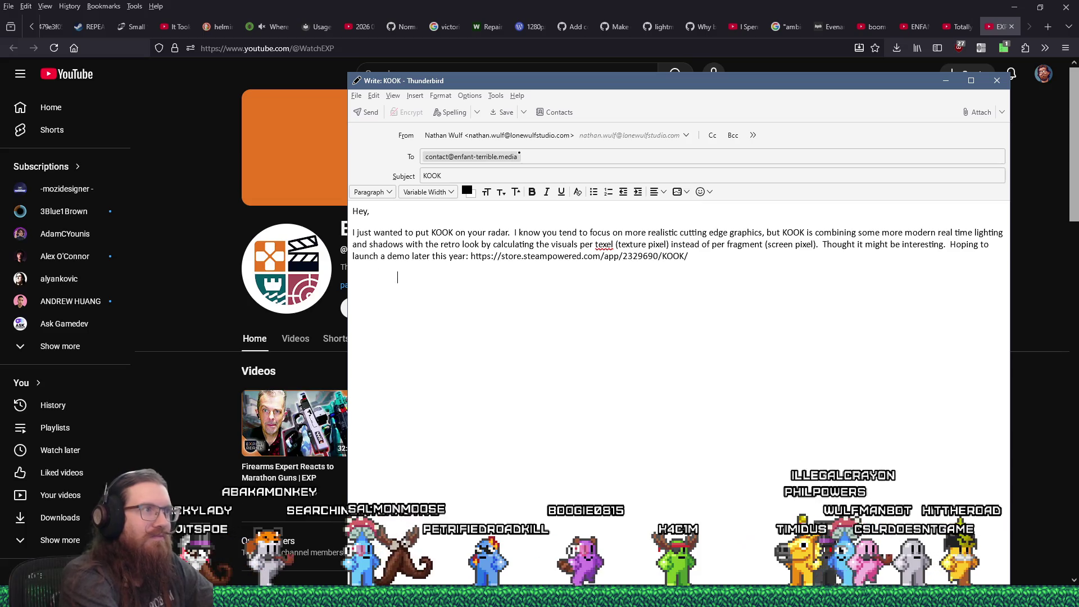
type("- Nathan \"jitspoe\" Wulf")
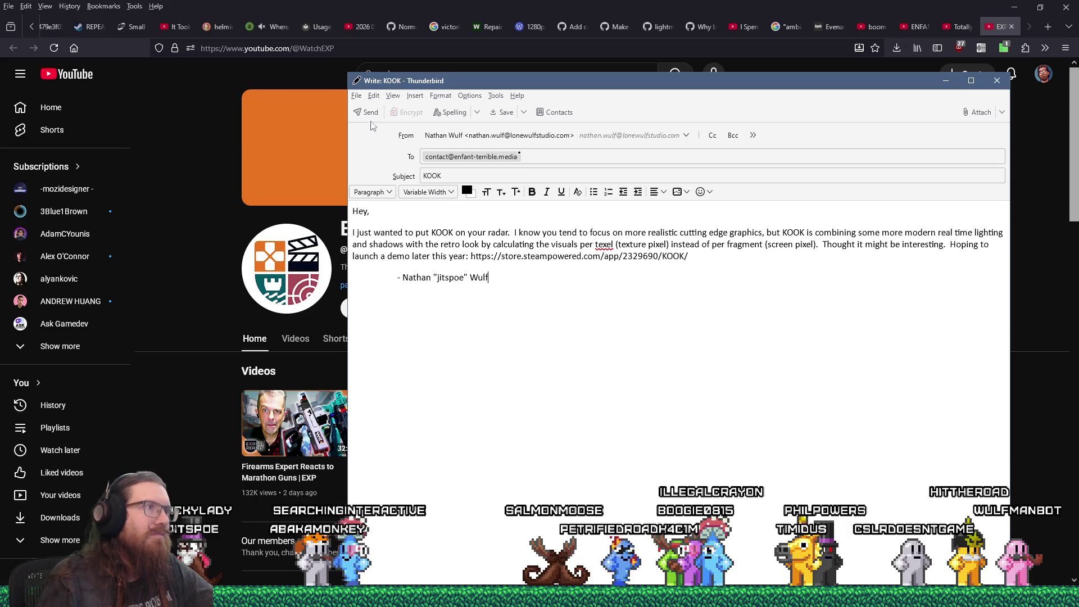
Send the KOOK pitch email and close the ENFANT channel page
left_click(368, 113)
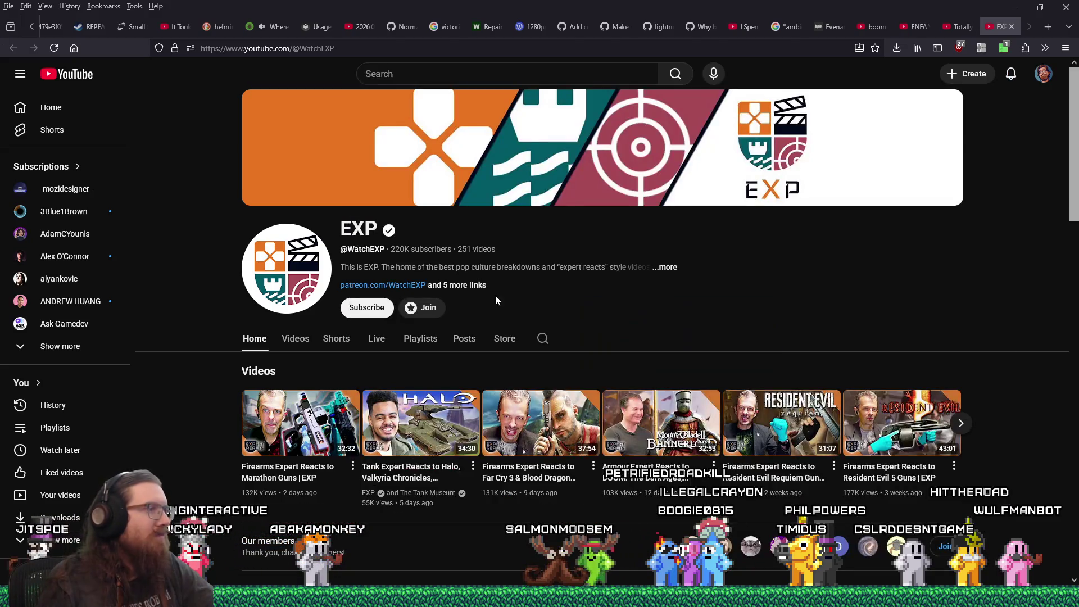
left_click(915, 29)
left_click(925, 27)
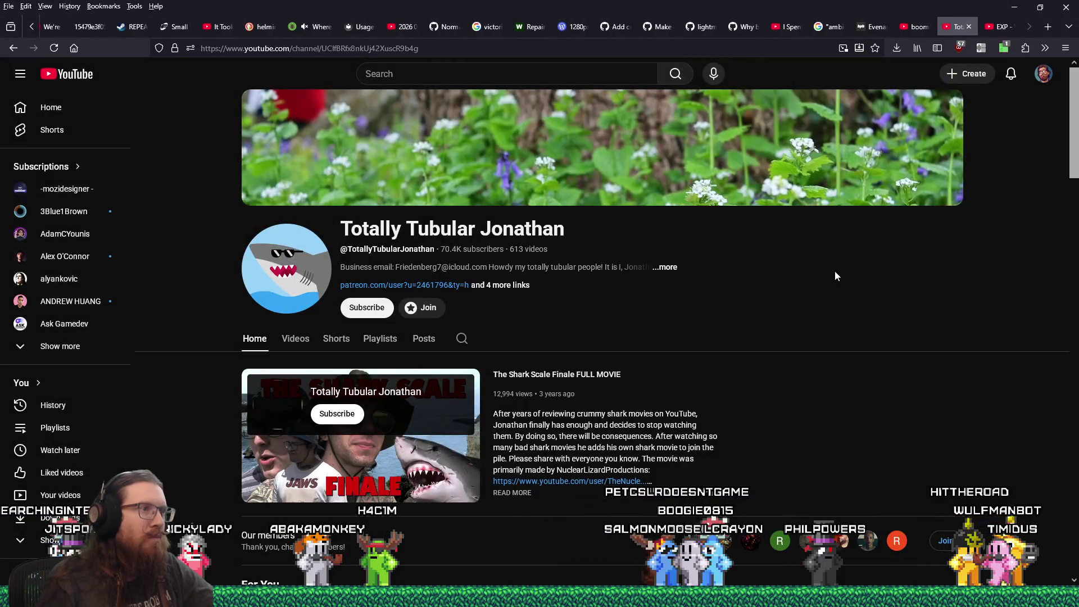
Review the current YouTube channel's About details and browse its page
left_click(664, 268)
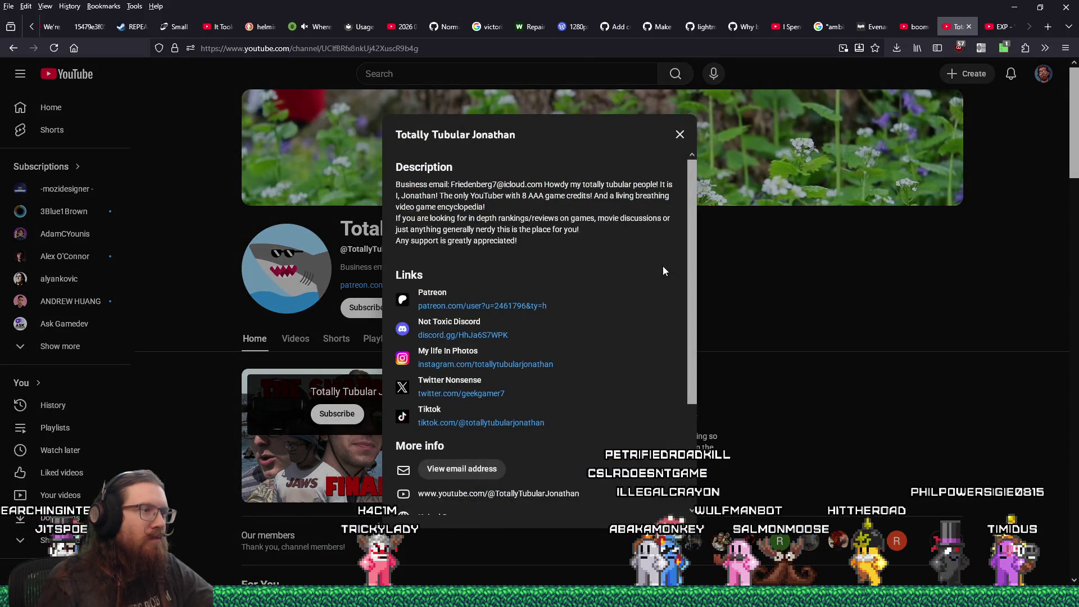
scroll(663, 267, "down", 3)
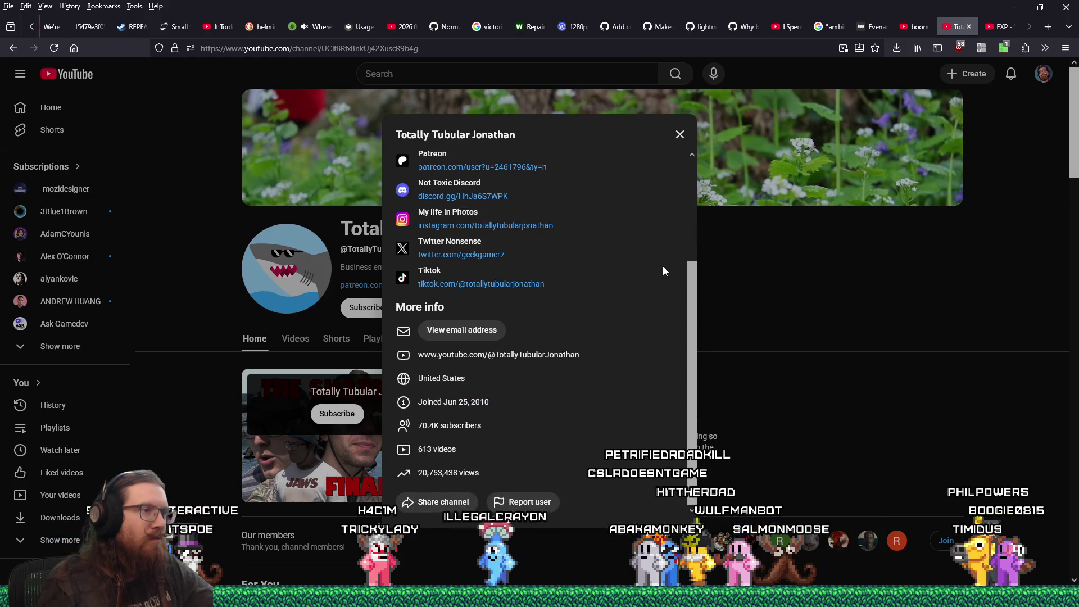
left_click(815, 278)
scroll(815, 279, "down", 4)
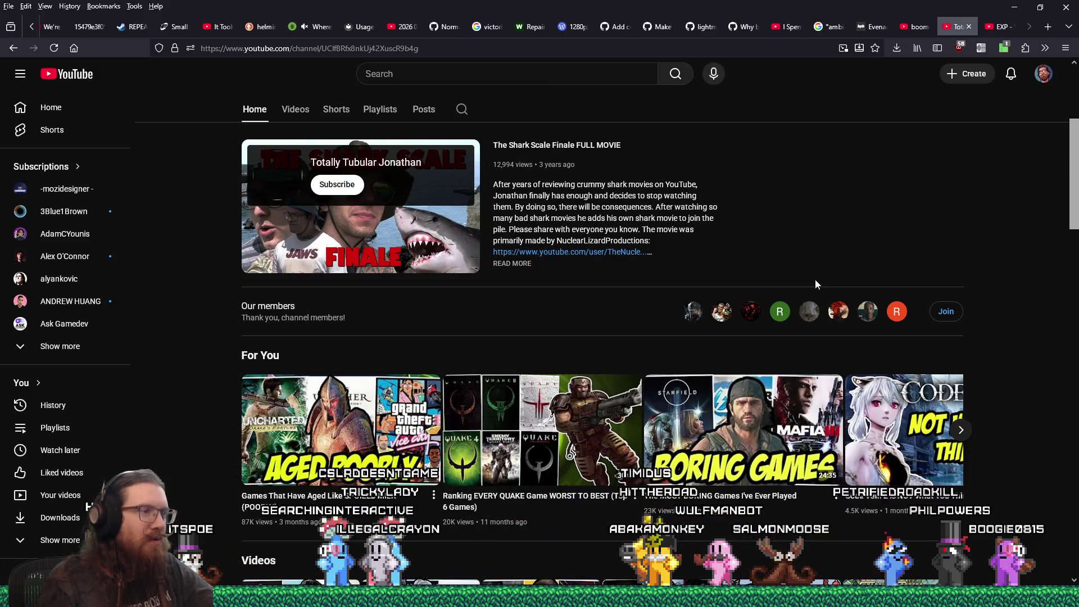
scroll(815, 280, "down", 3)
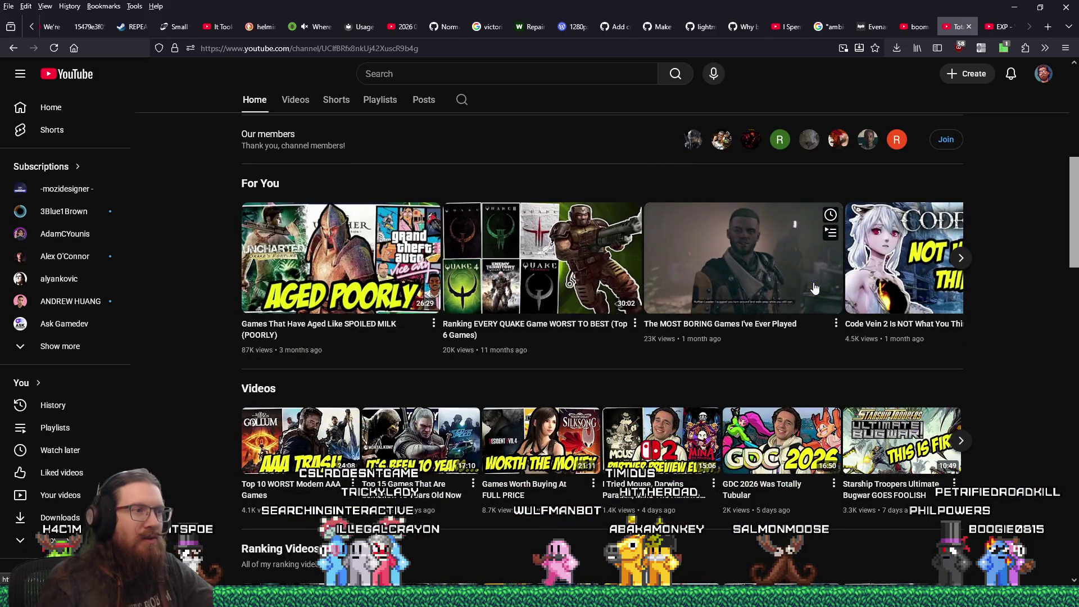
Check EXP's About details, copy the EXP channel name, and bring up Task View
left_click(995, 29)
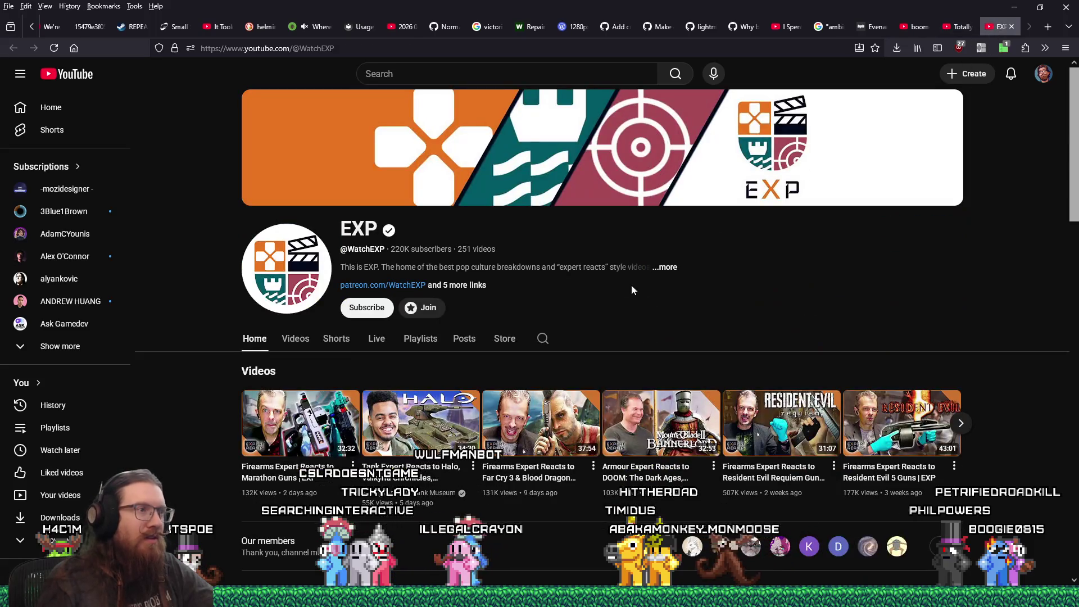
left_click(667, 267)
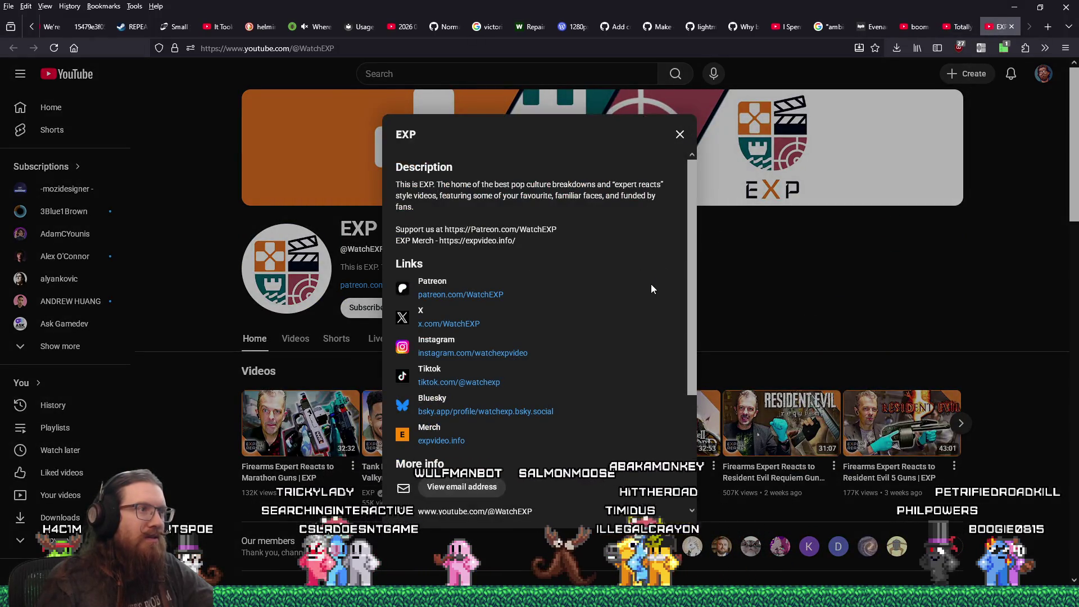
scroll(651, 286, "down", 3)
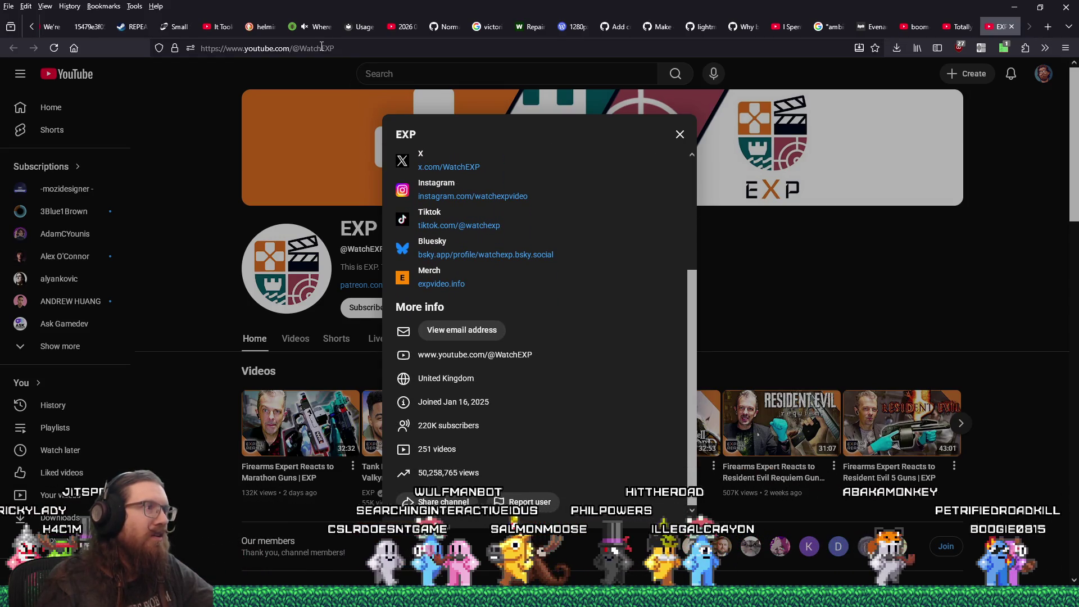
left_click(682, 135)
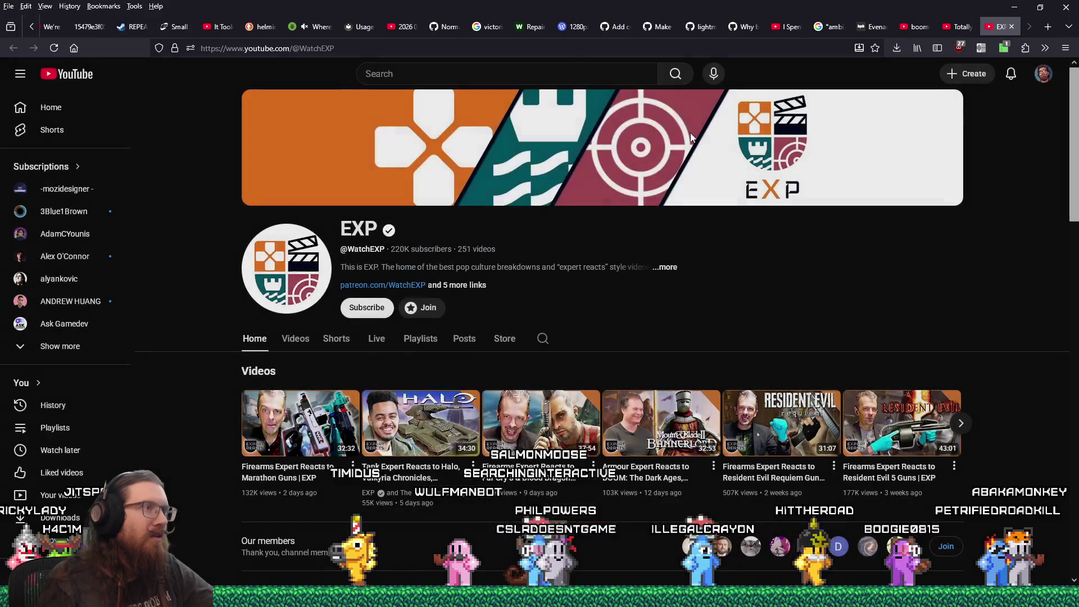
right_click(360, 232)
left_click(375, 246)
key("super+Tab")
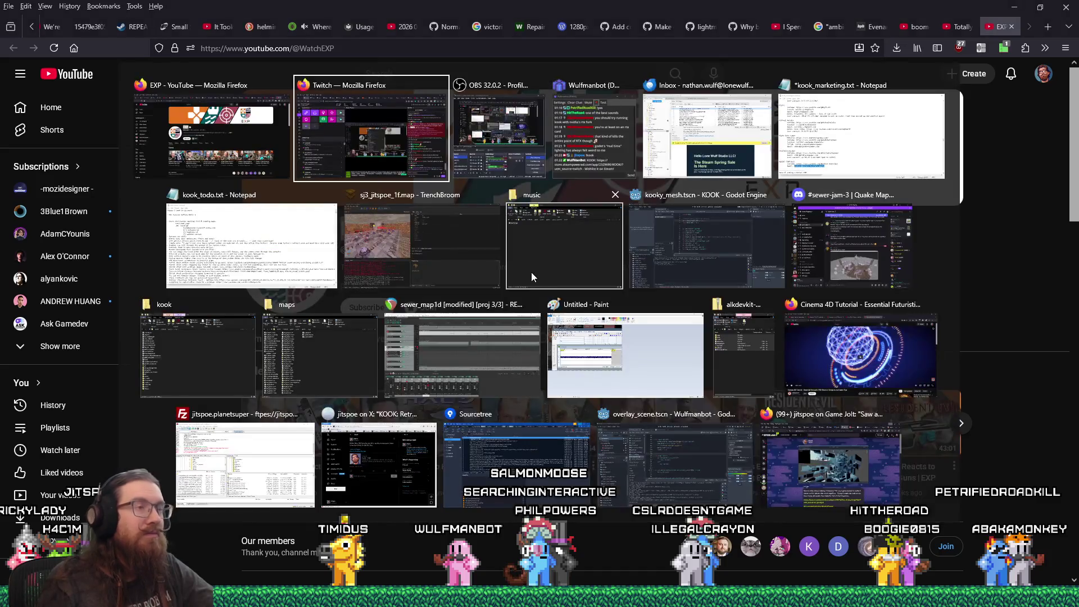
key("Tab")
key("Tab")
key("Tab")
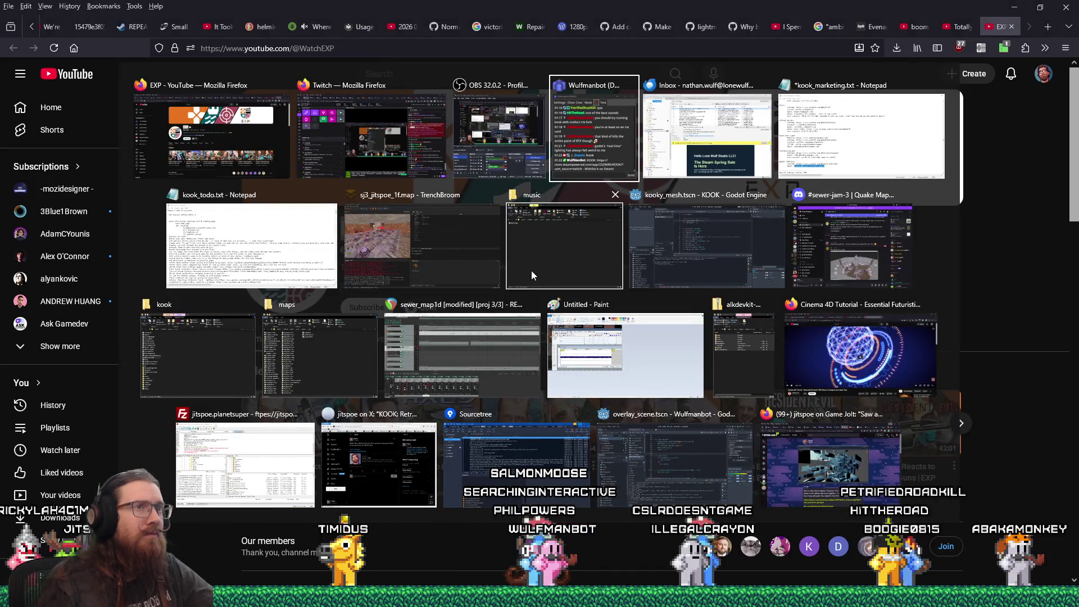
Bring kook_marketing.txt forward and scroll to the 'Lovecraftian content creators end' marker
key("Return")
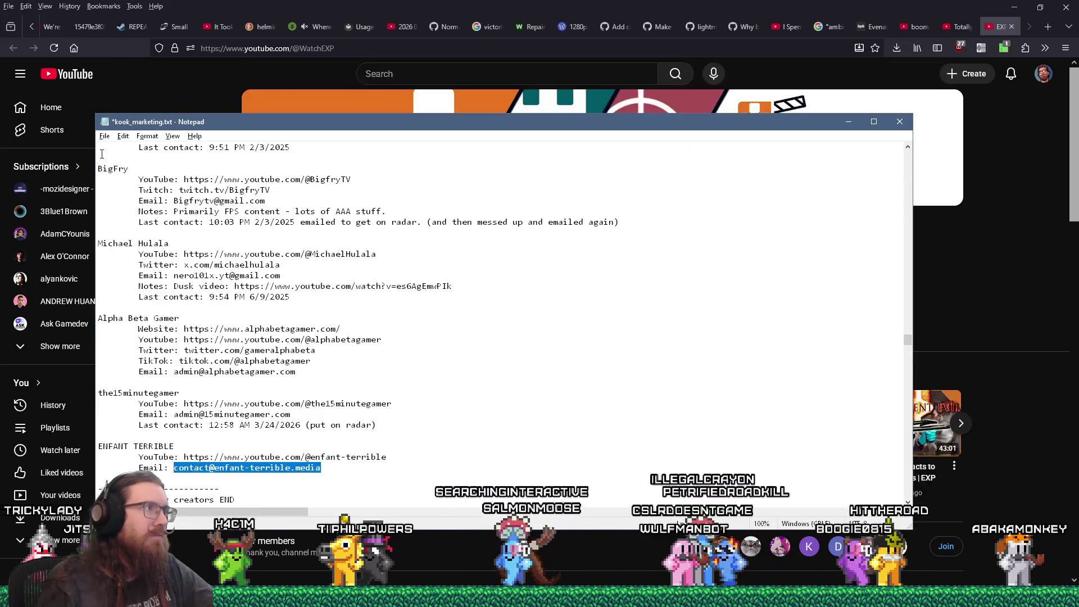
scroll(220, 283, "down", 20)
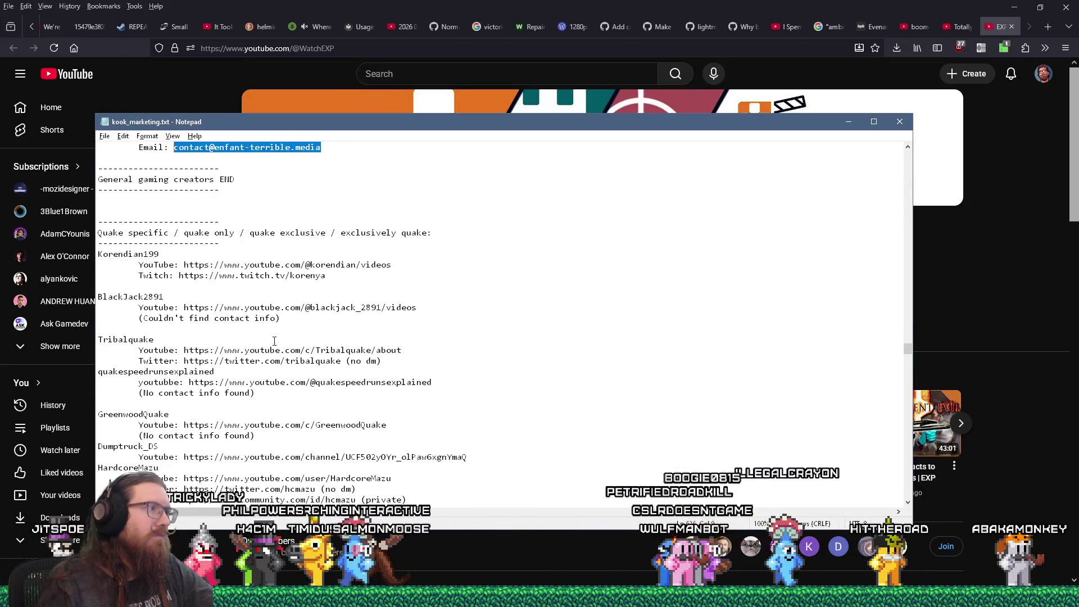
scroll(269, 343, "down", 15)
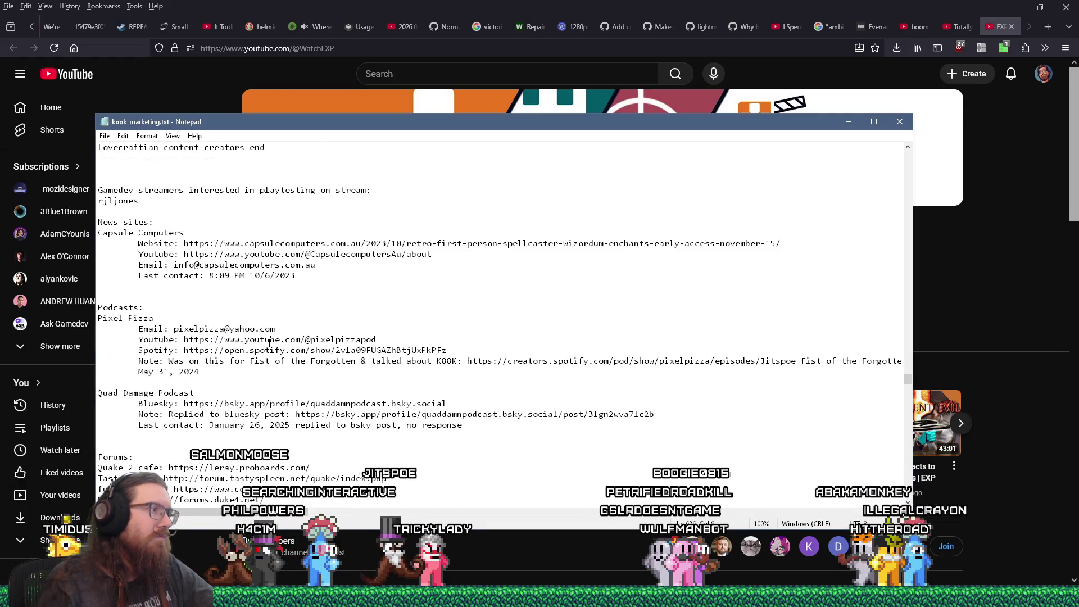
scroll(269, 342, "down", 8)
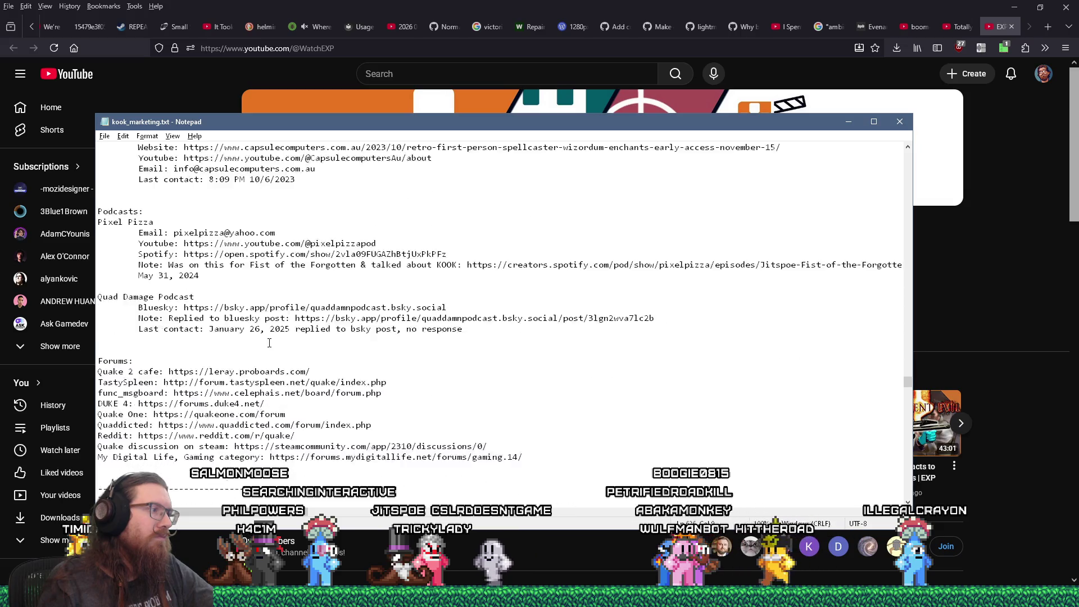
scroll(269, 343, "up", 5)
scroll(269, 343, "up", 10)
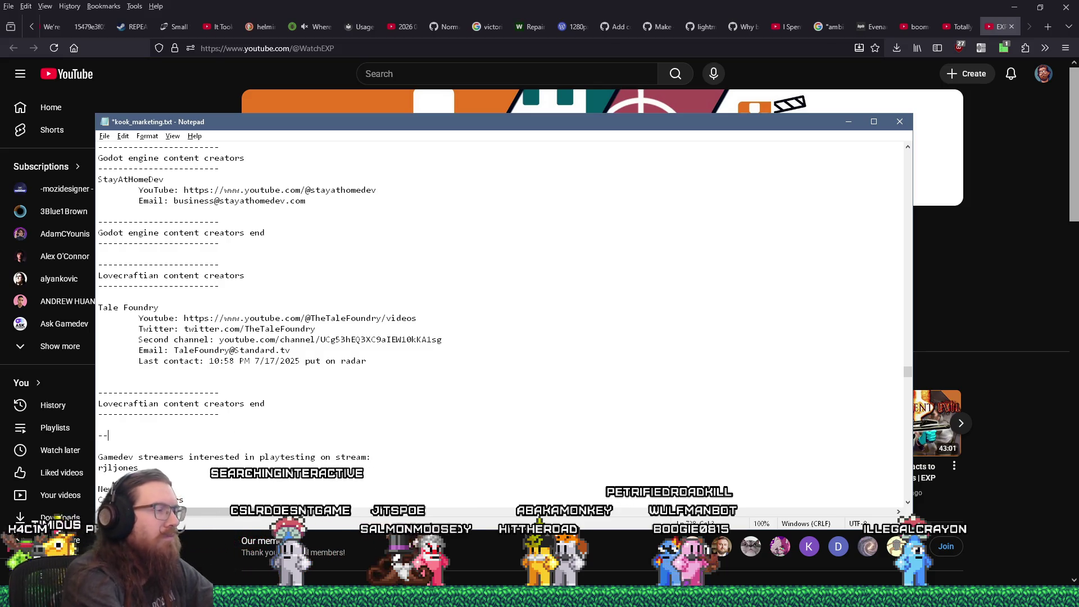
Add an 'Other content creators' heading framed by dashed separator lines
type("----------------------")
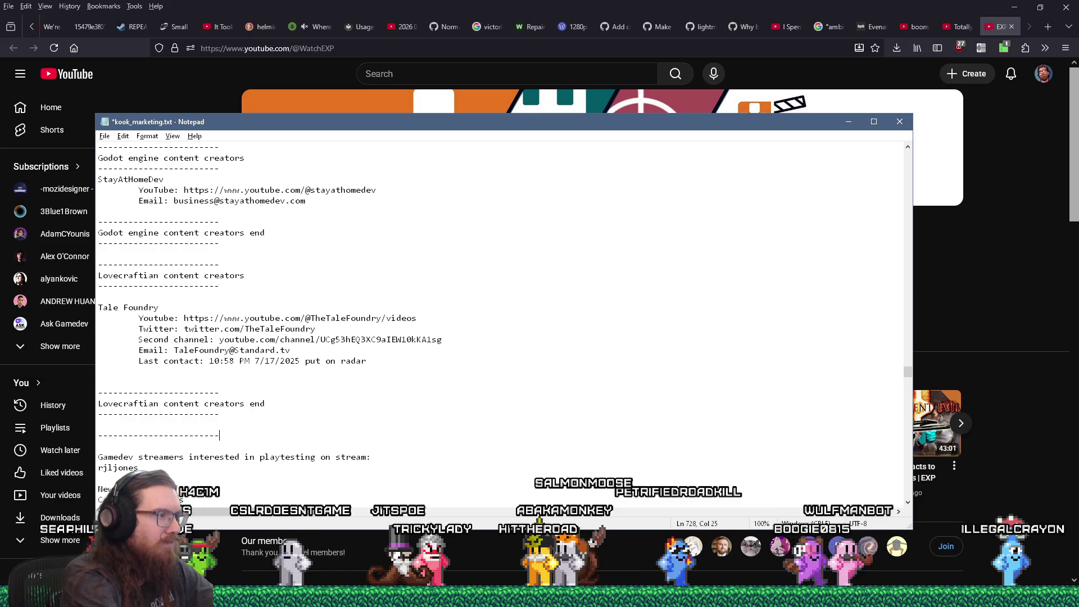
key("Return")
type("Other cre")
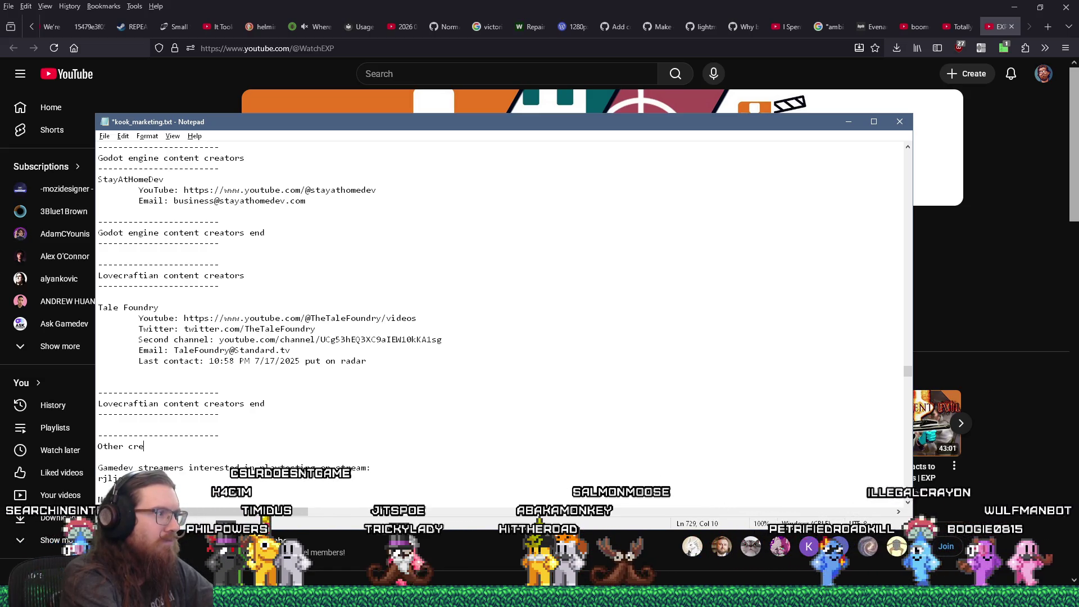
type("ato")
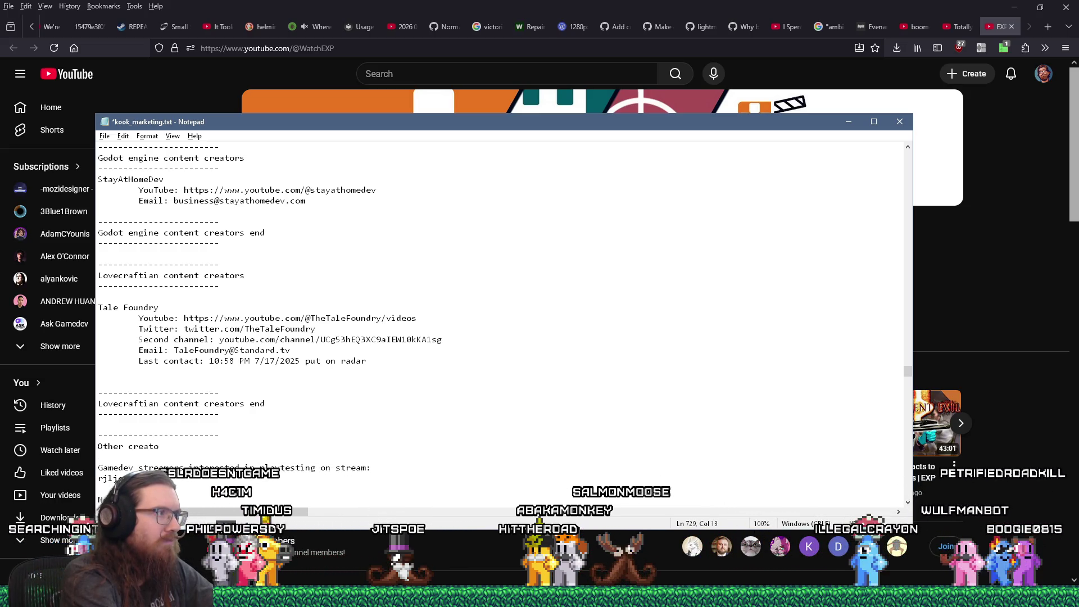
key("BackSpace")
key("BackSpace")
key("BackSpace")
type("content")
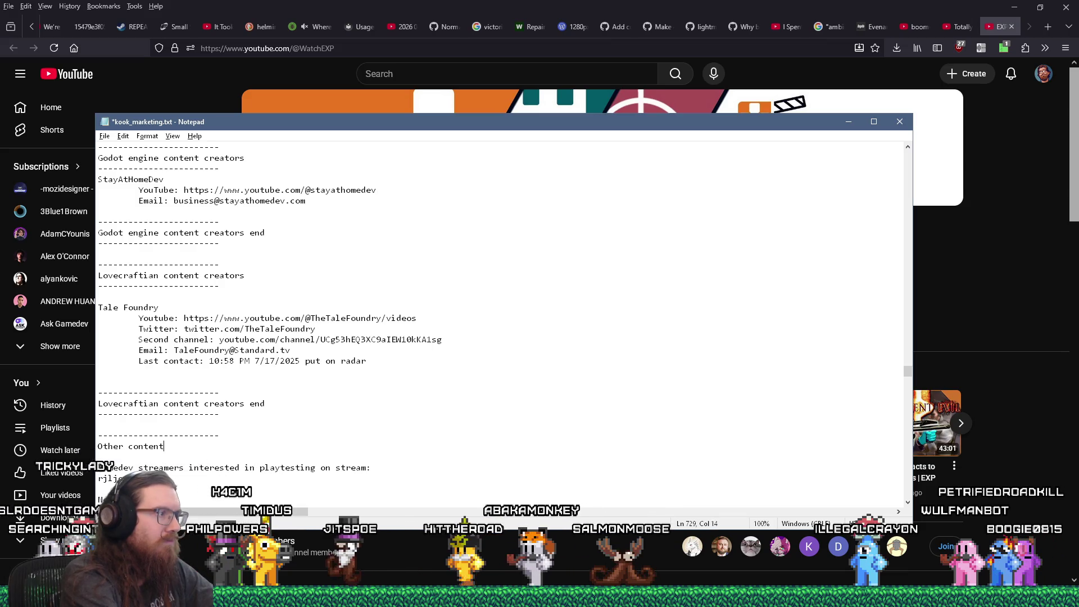
type(" creators")
key("Return")
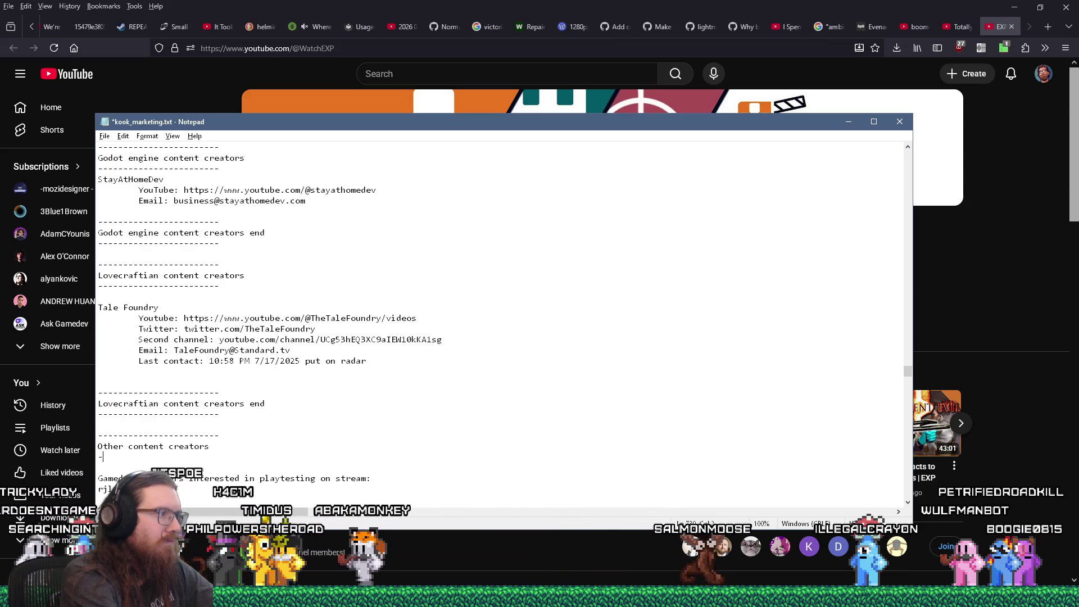
type("------------------------")
key("Return")
key("Return")
Begin the EXP entry with its 'expert reacts' description
type("EX")
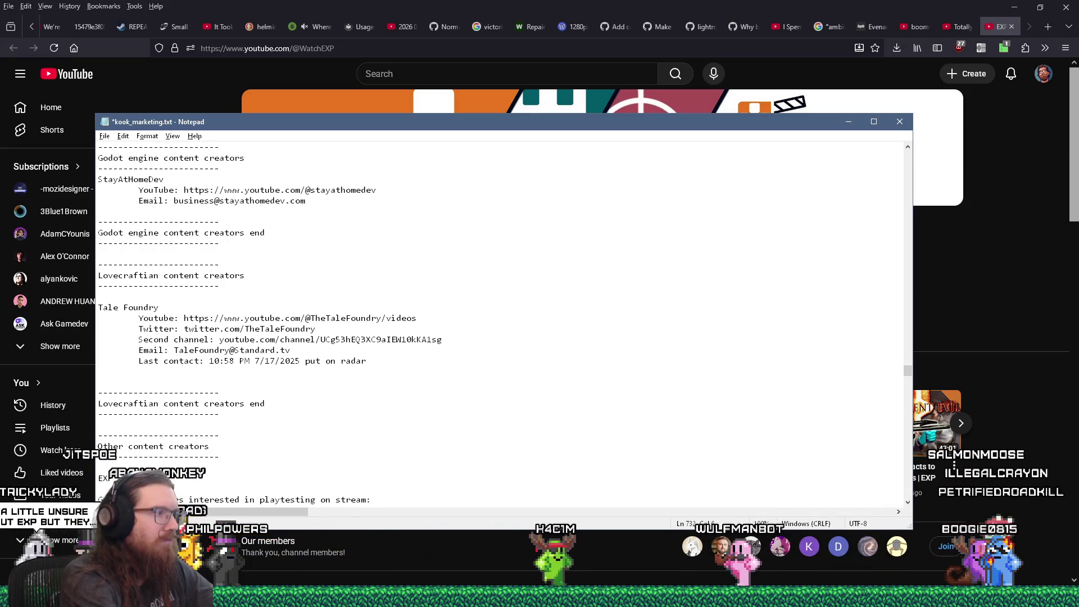
type("on")
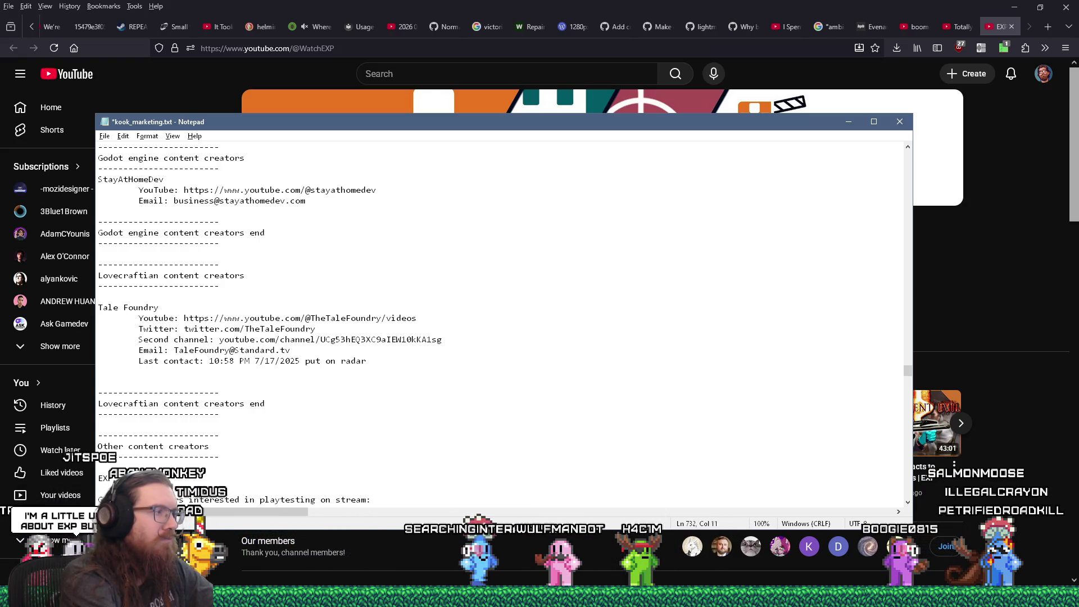
key("alt+Tab")
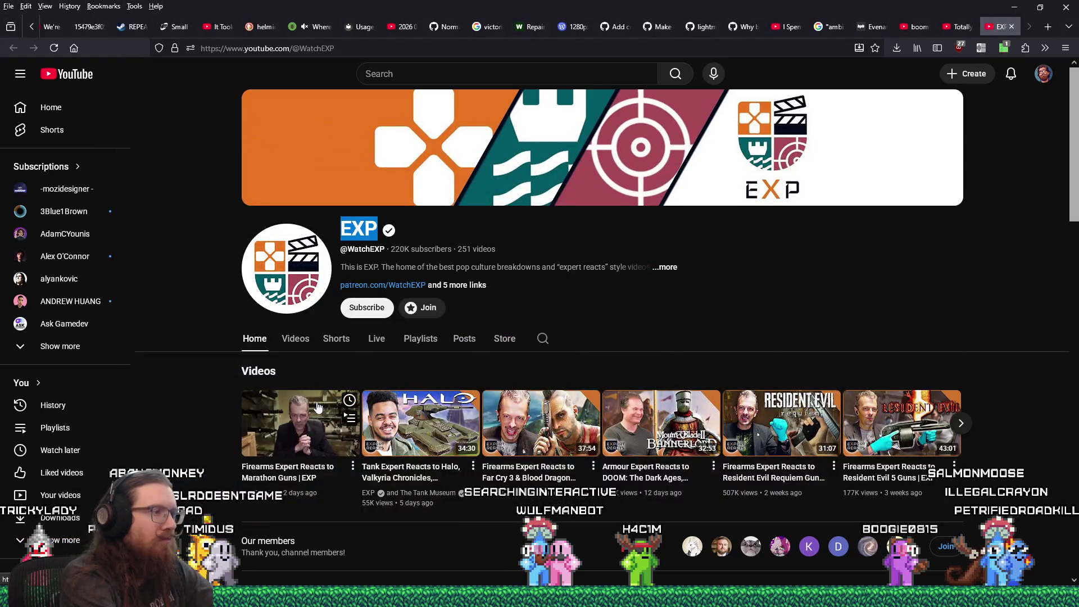
key("alt+Tab")
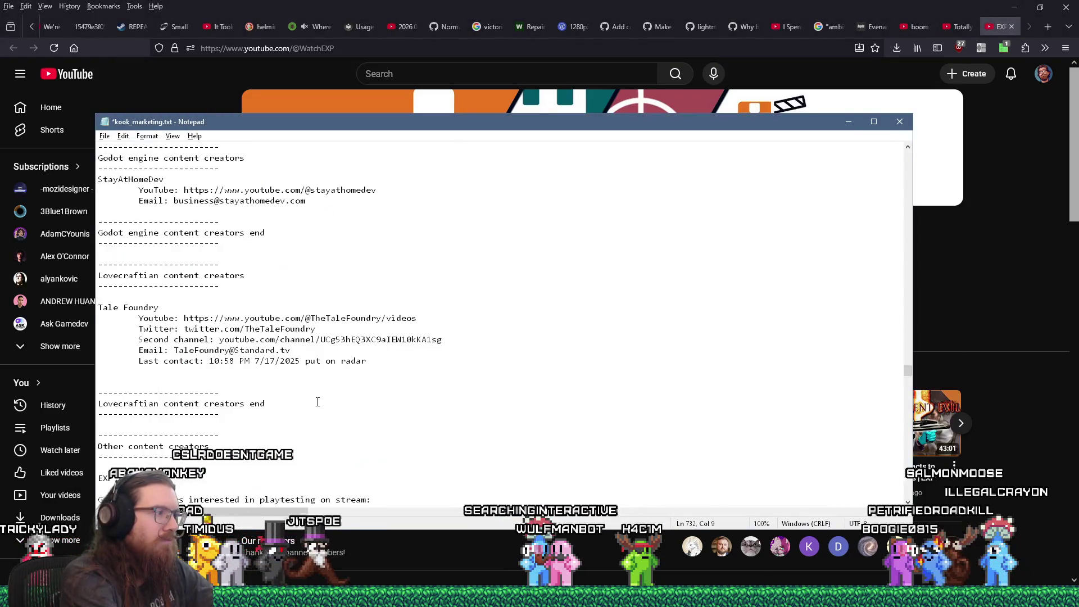
type("desig")
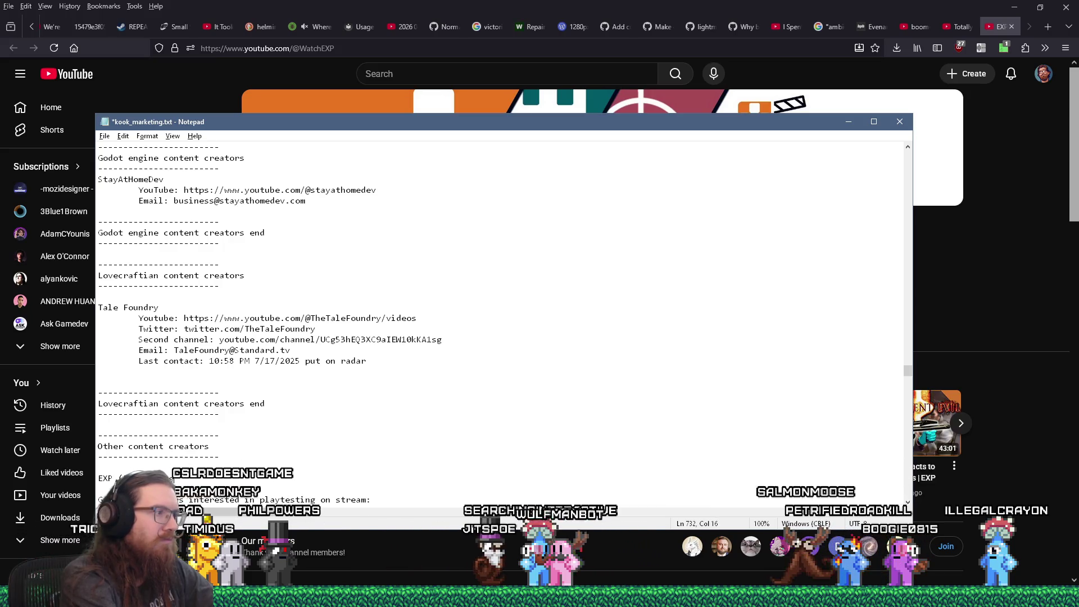
type("n expert r")
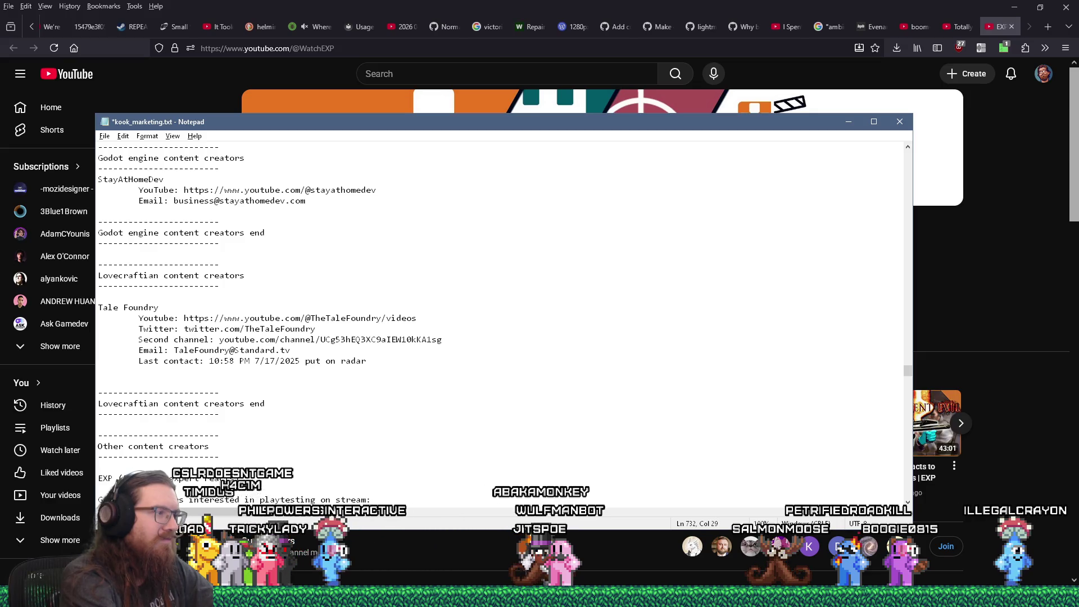
Copy EXP's channel URL from Firefox and paste it as the entry's YouTube link
key("alt+Tab")
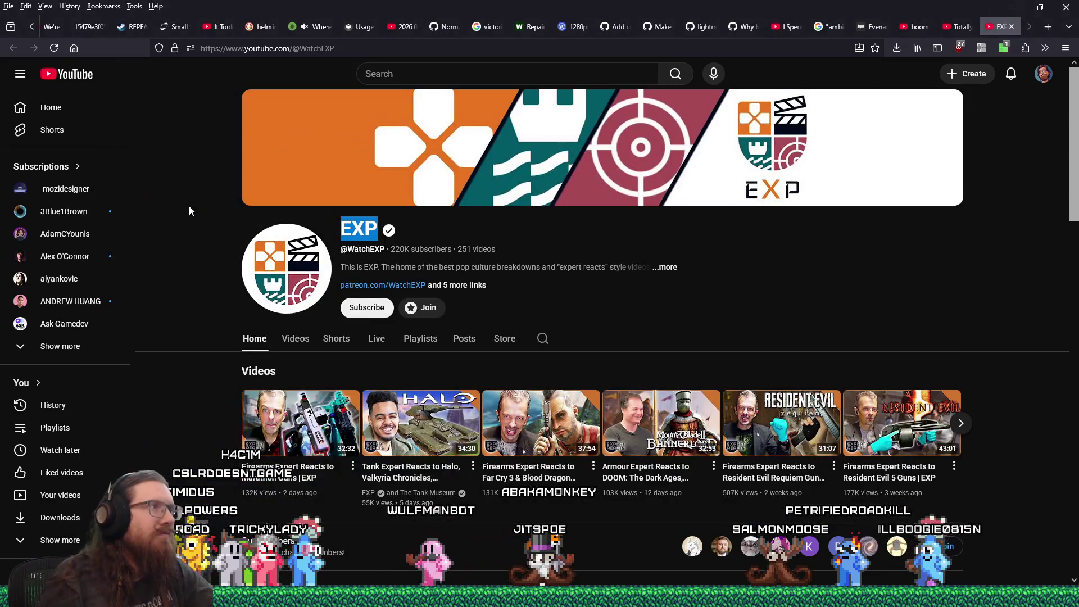
right_click(313, 54)
left_click(344, 122)
key("alt+Tab")
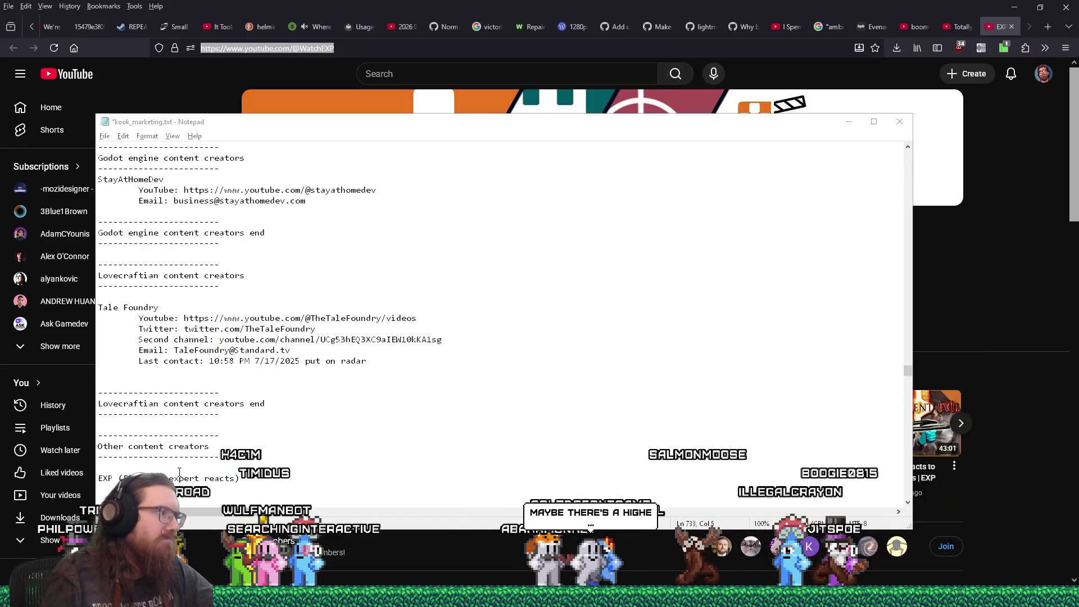
left_click(181, 468)
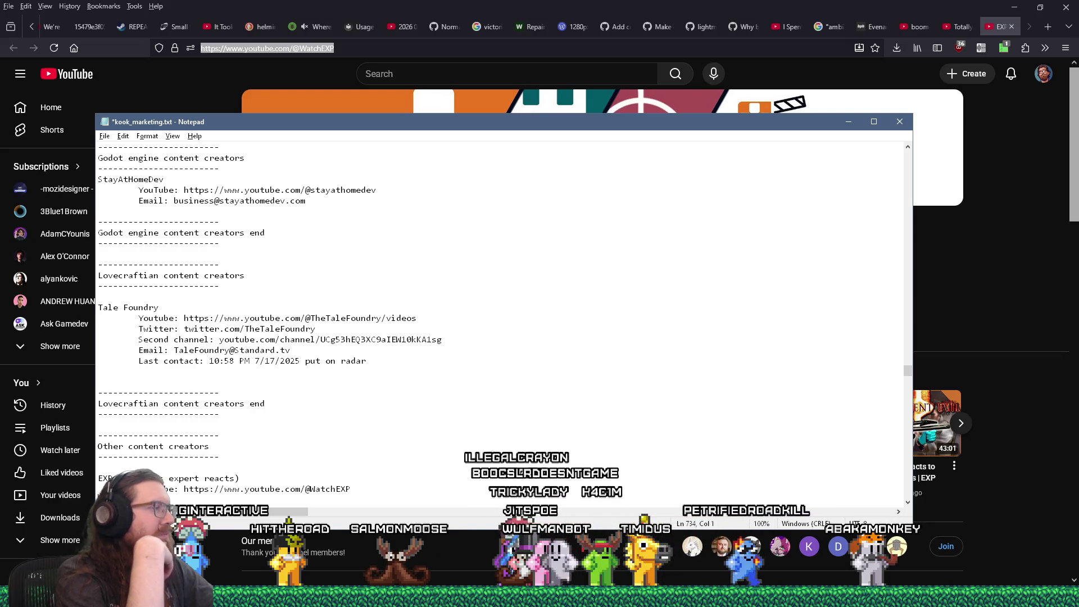
key("Down")
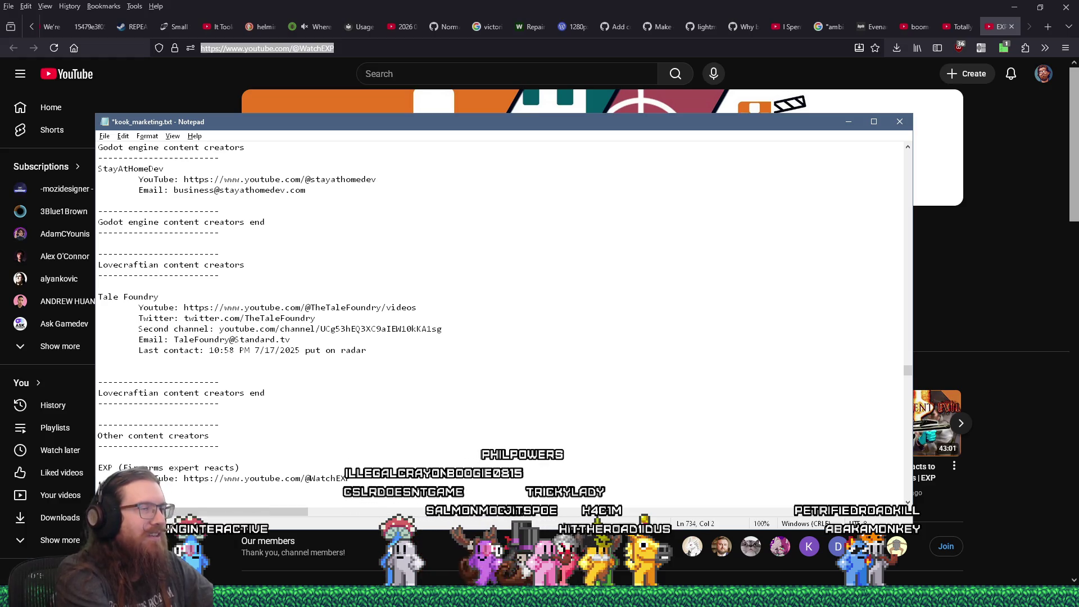
left_click(473, 2)
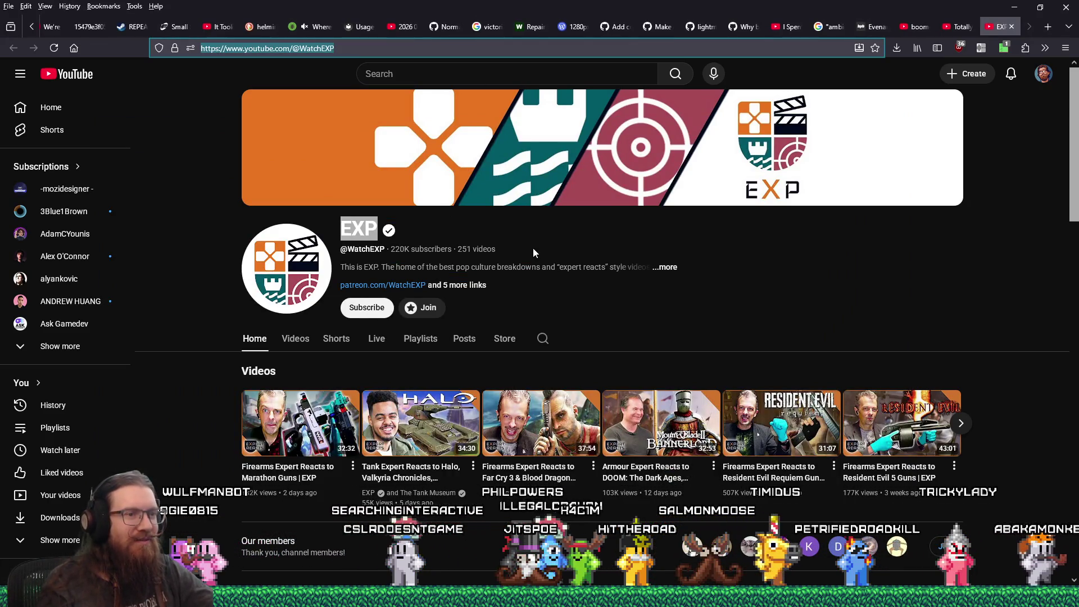
mouse_move(566, 468)
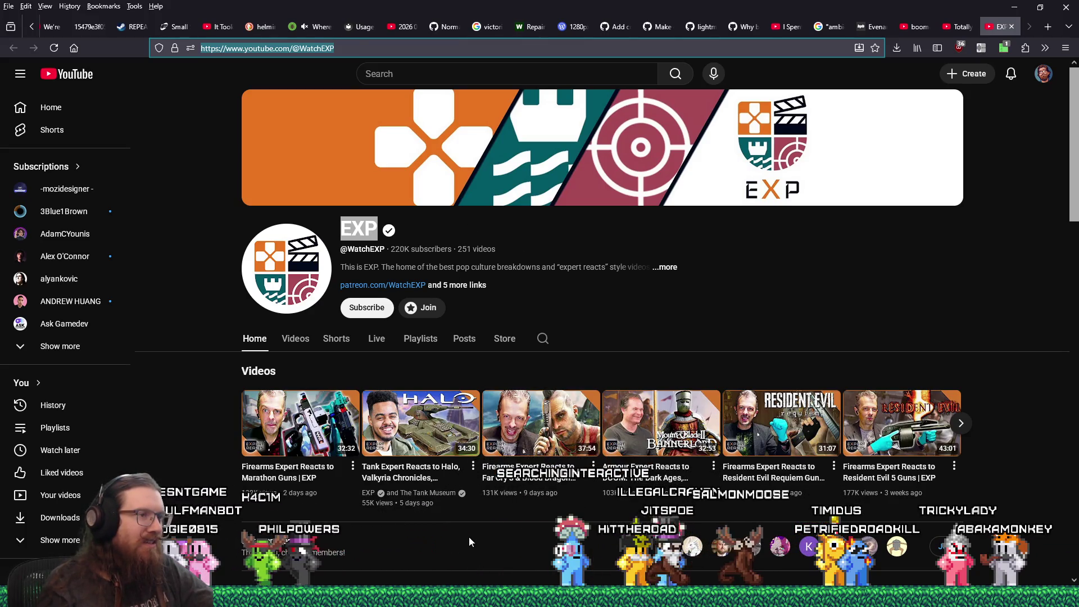
scroll(470, 541, "down", 5)
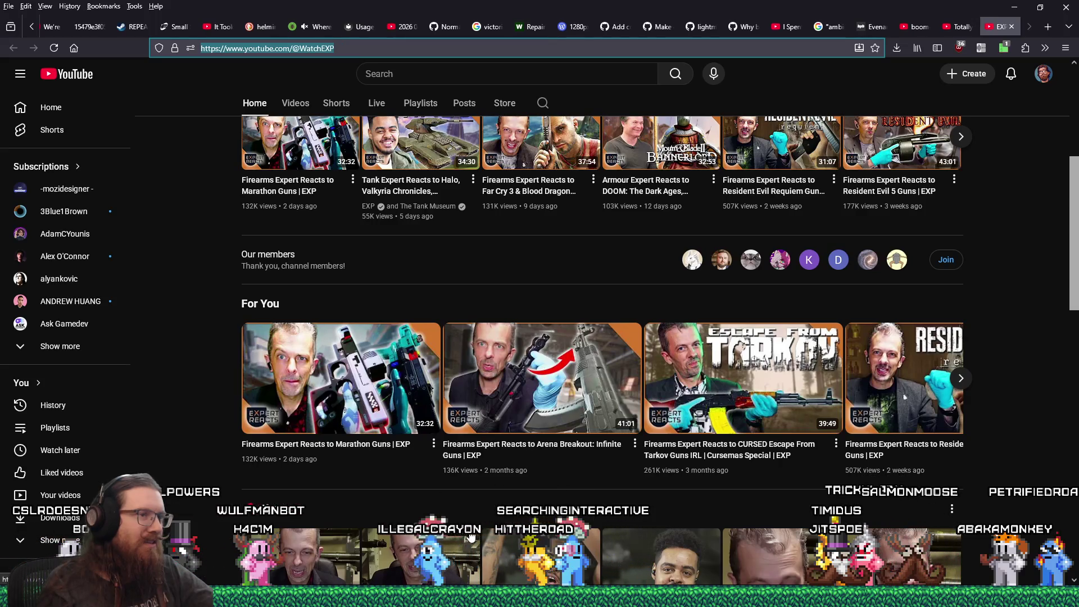
scroll(469, 535, "down", 3)
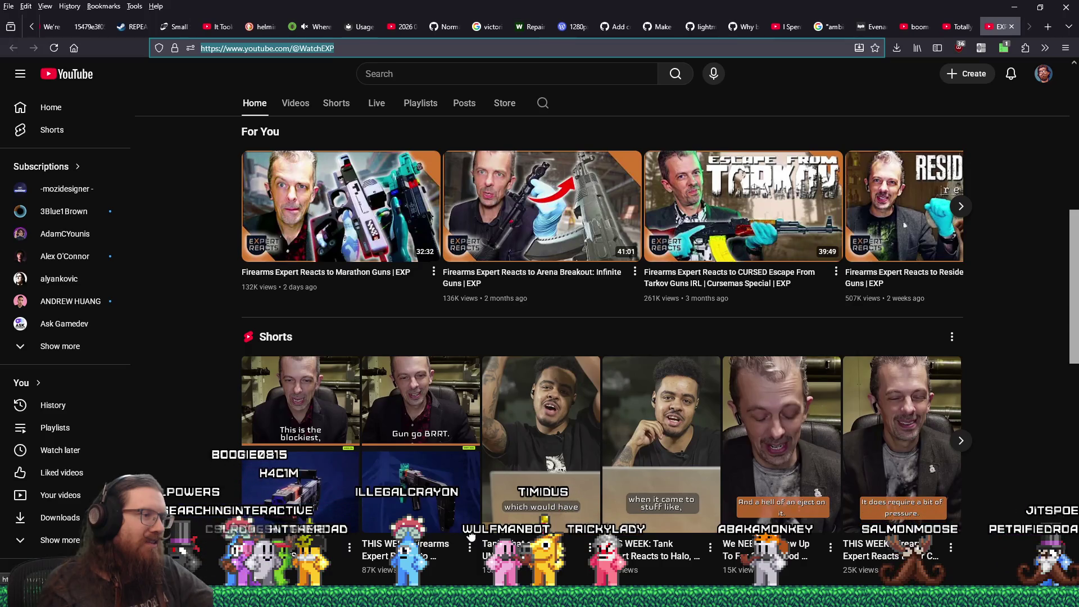
scroll(471, 536, "down", 1)
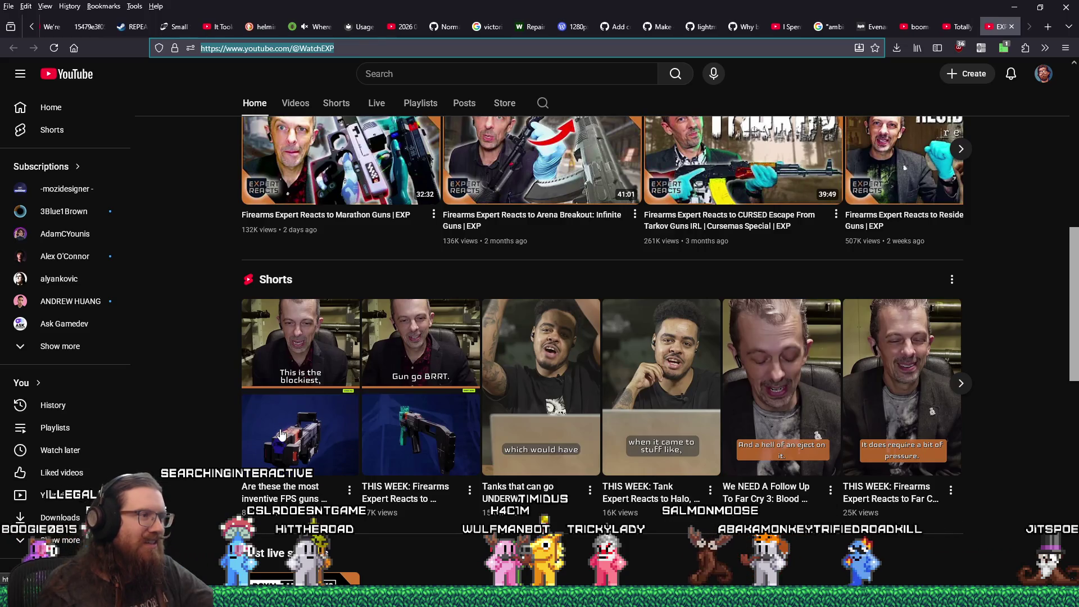
scroll(281, 434, "up", 6)
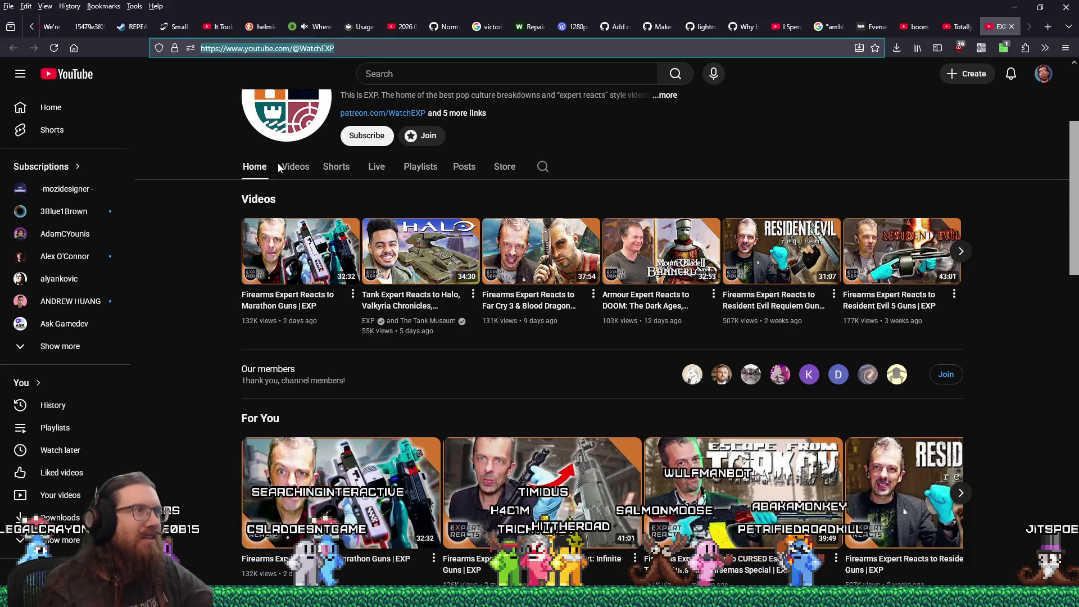
scroll(689, 309, "up", 3)
Reveal EXP's contact e-mail in YouTube's About details and paste it under the EXP entry
left_click(662, 268)
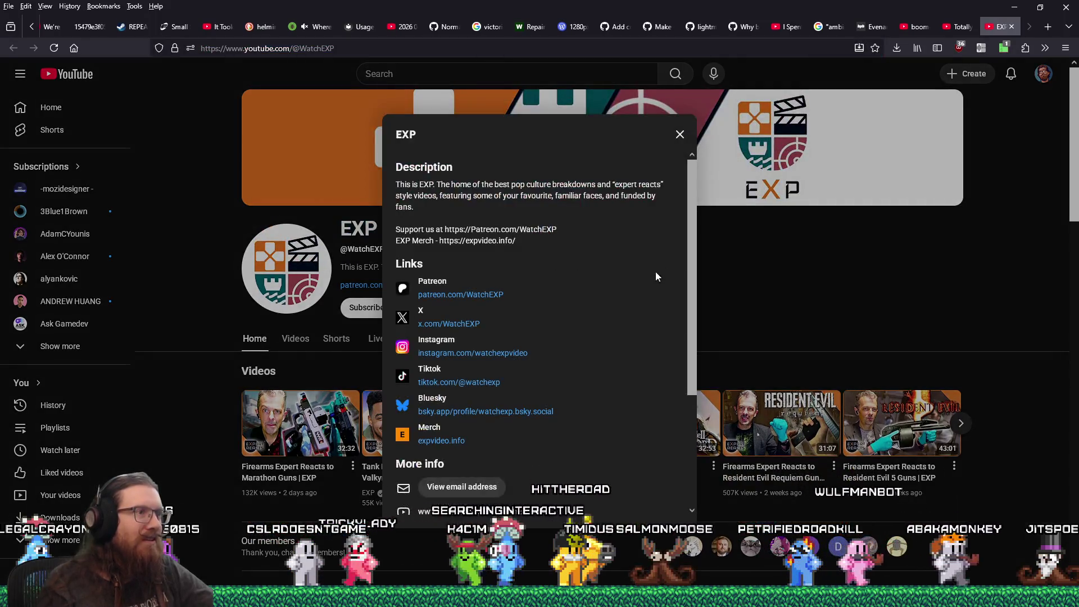
scroll(485, 275, "down", 3)
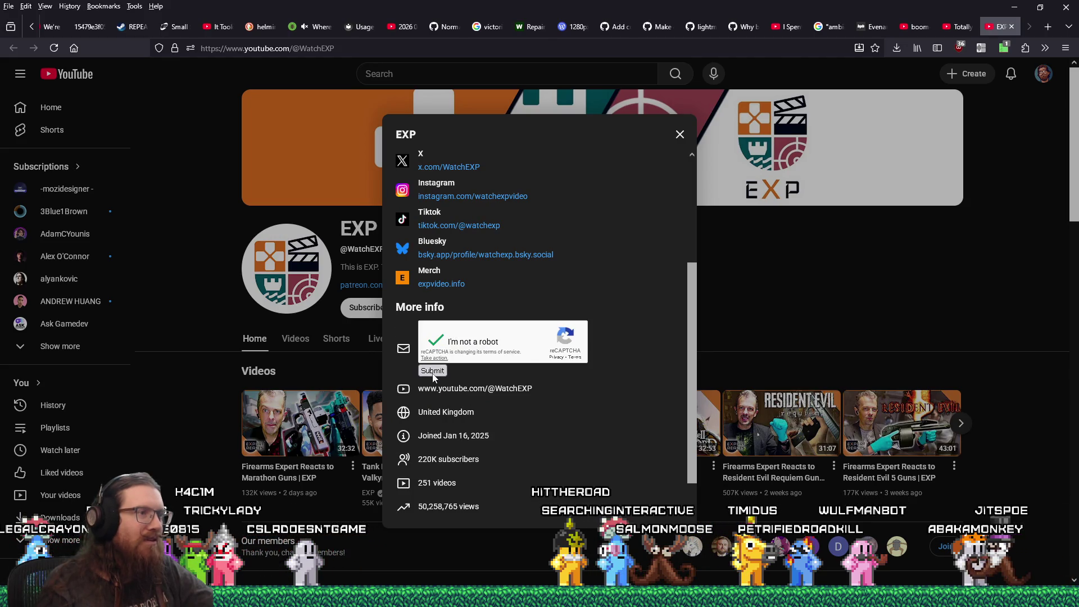
left_click(433, 372)
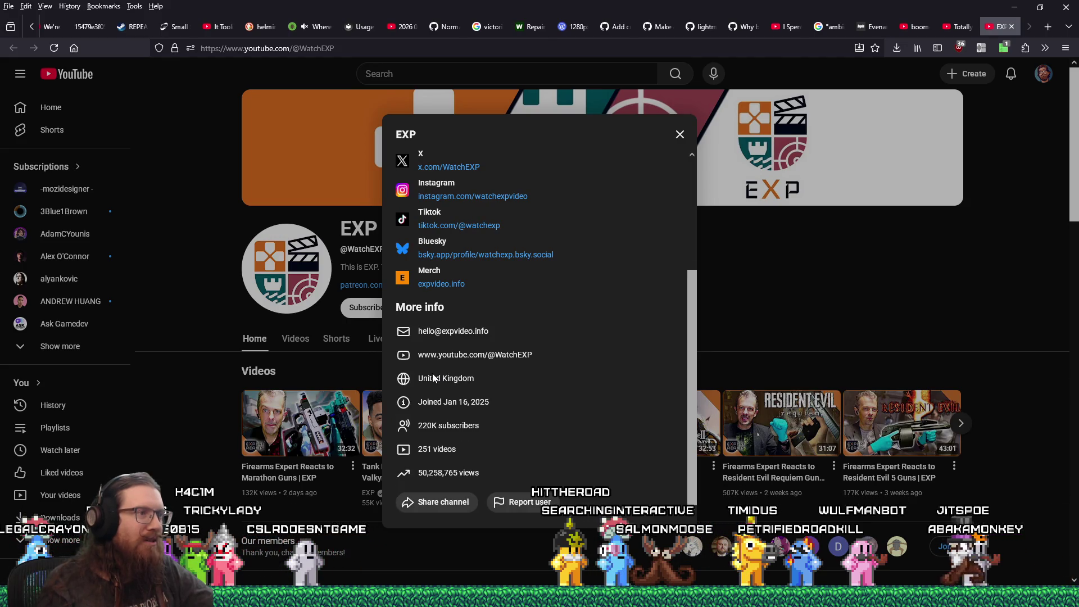
right_click(425, 333)
left_click(456, 337)
key("alt+Tab")
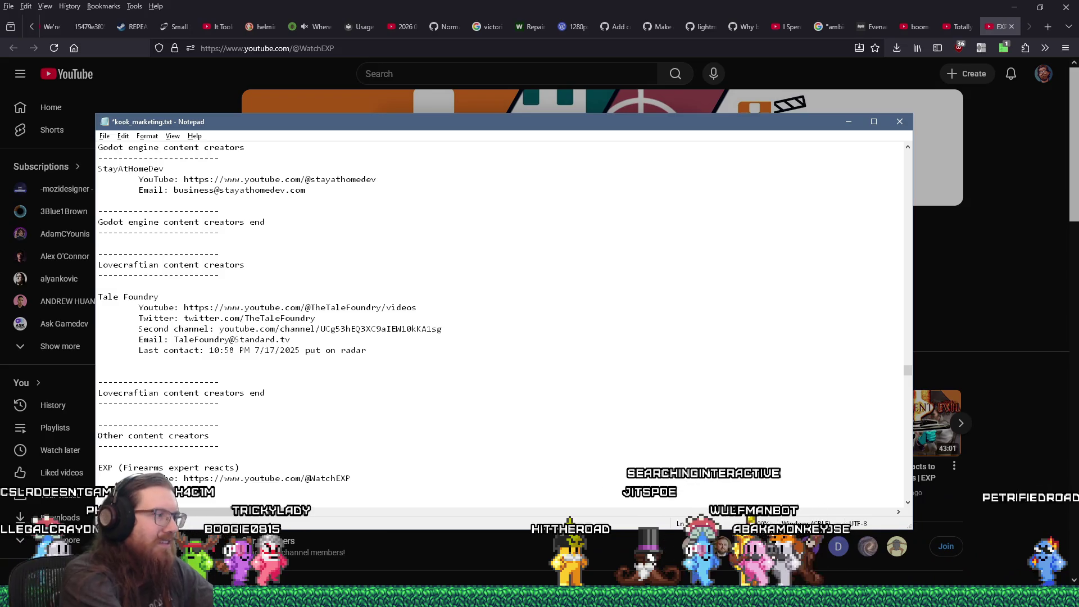
key("ctrl+v")
Copy EXP's X and TikTok profile links into the marketing notes
key("alt+Tab")
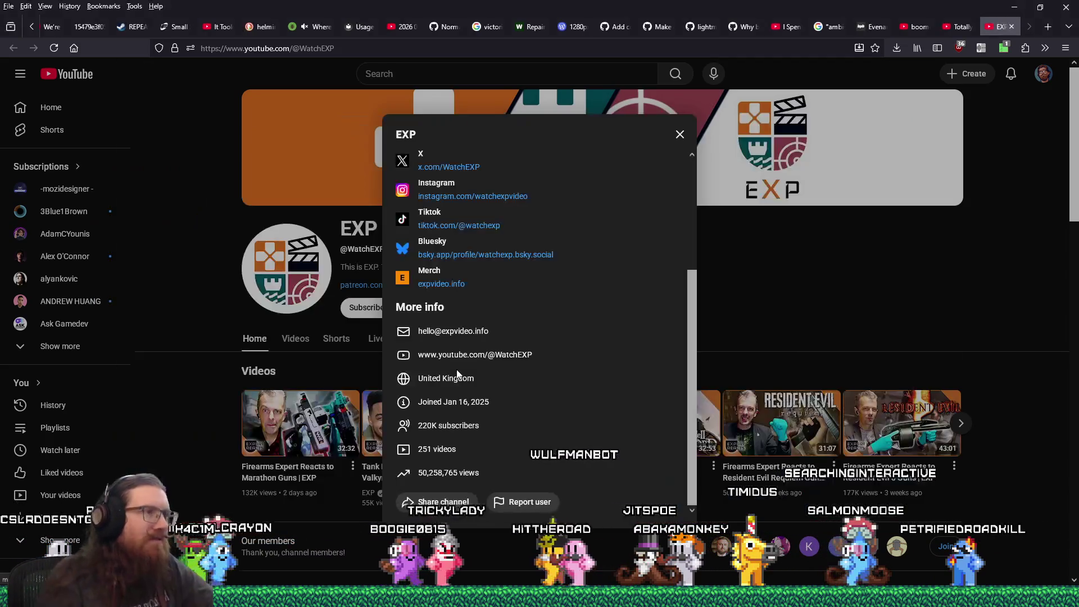
left_click_drag(491, 168, 423, 168)
right_click(430, 172)
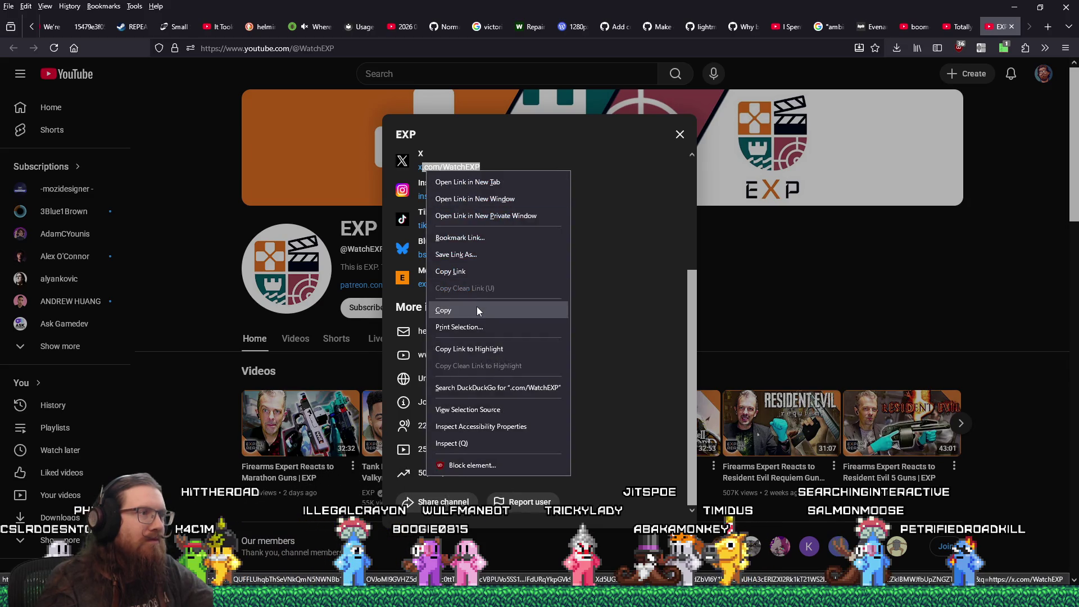
left_click(477, 310)
key("alt+Tab")
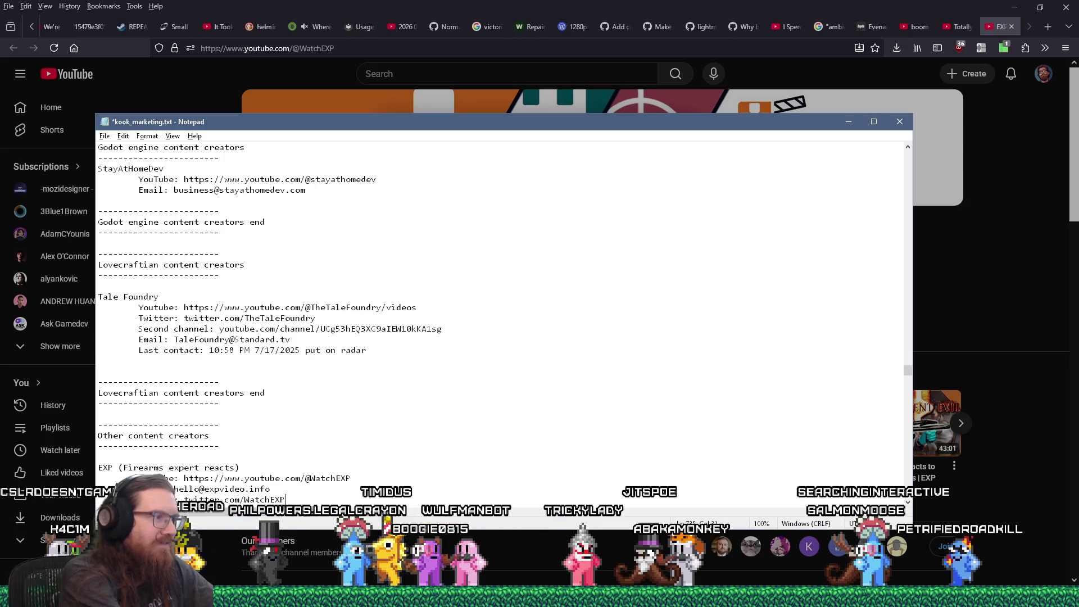
key("alt+Tab")
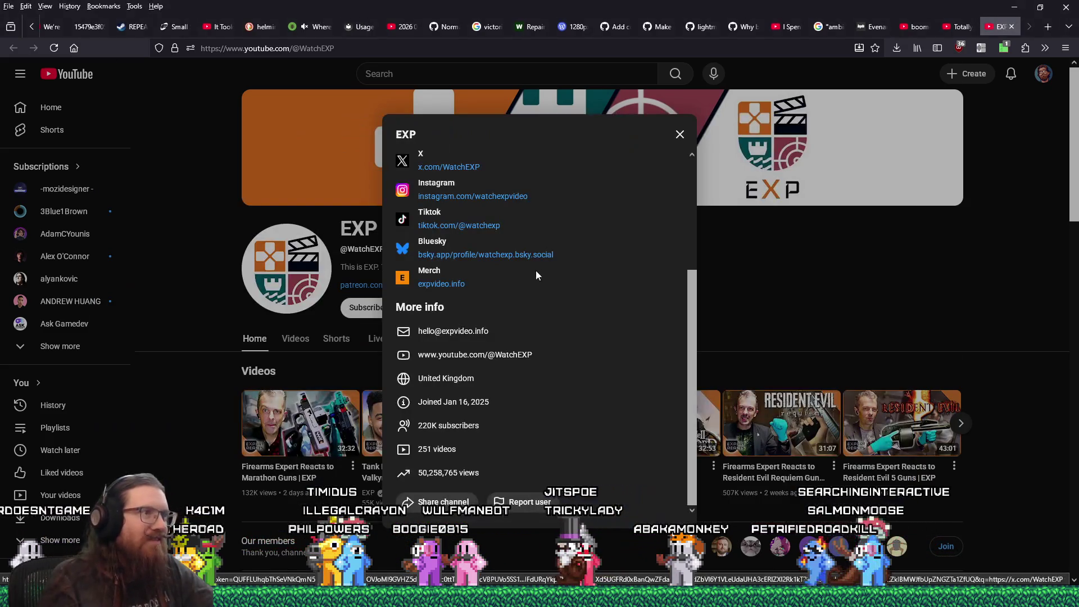
left_click_drag(518, 228, 418, 226)
right_click(430, 229)
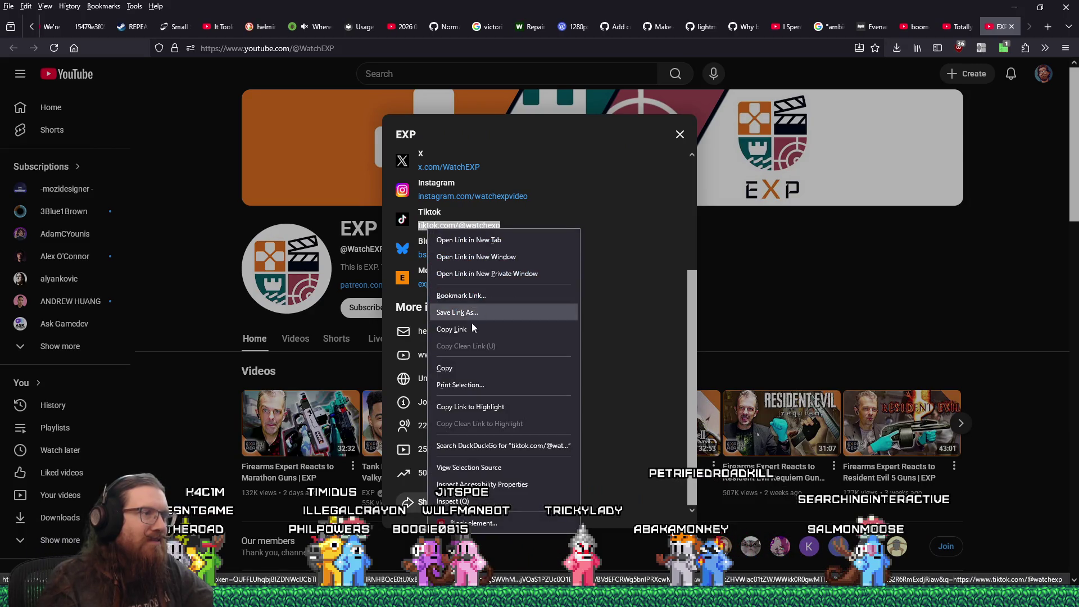
left_click(470, 368)
key("alt+Tab")
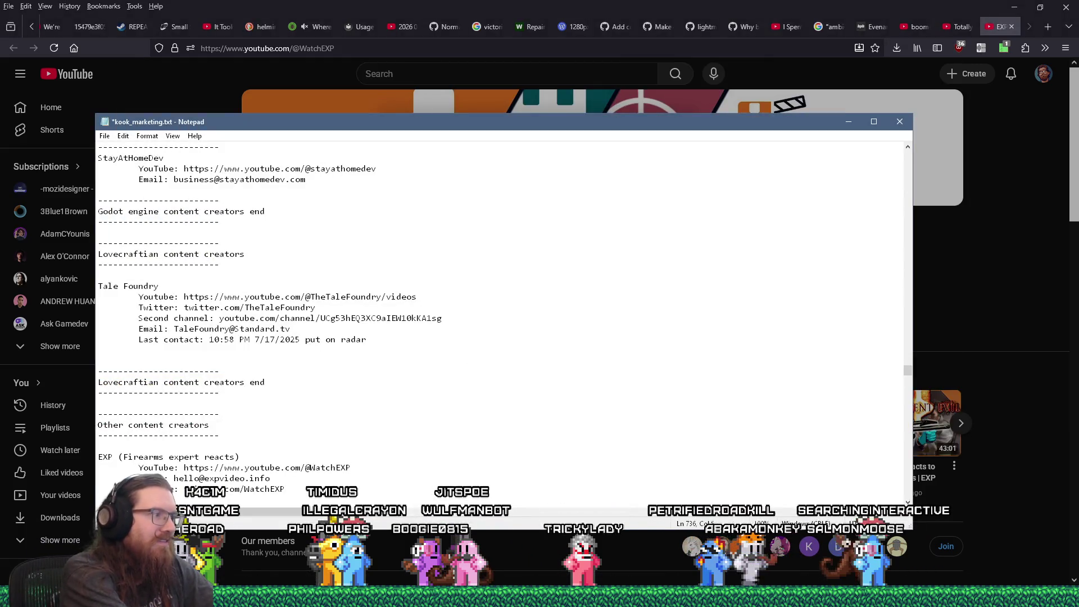
scroll(471, 373, "down", 1)
Add EXP's Bluesky link to the notes and save kook_marketing.txt
key("alt+Tab")
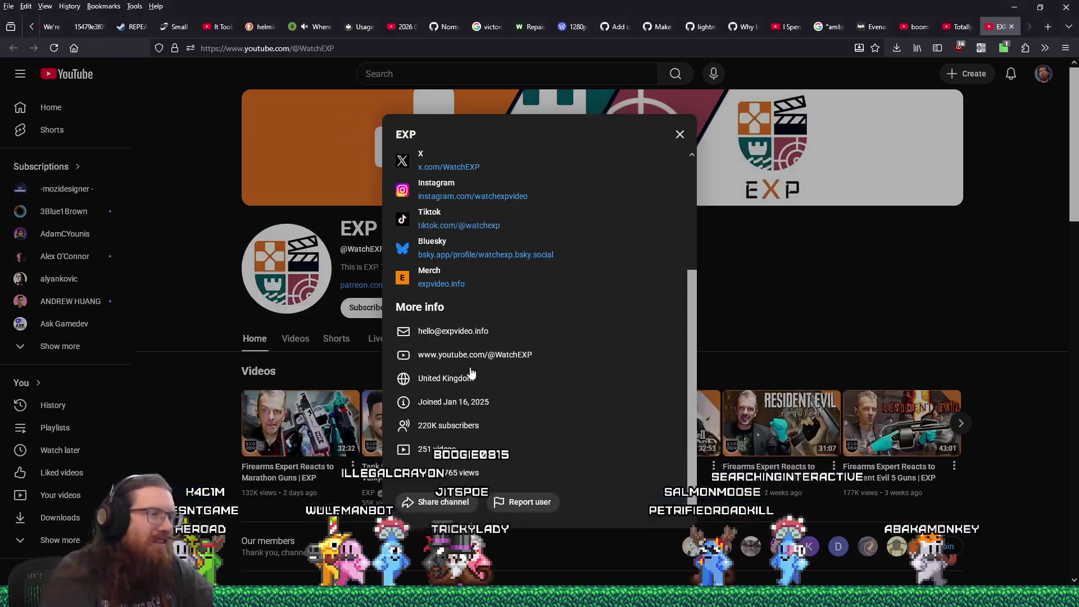
left_click_drag(555, 255, 418, 255)
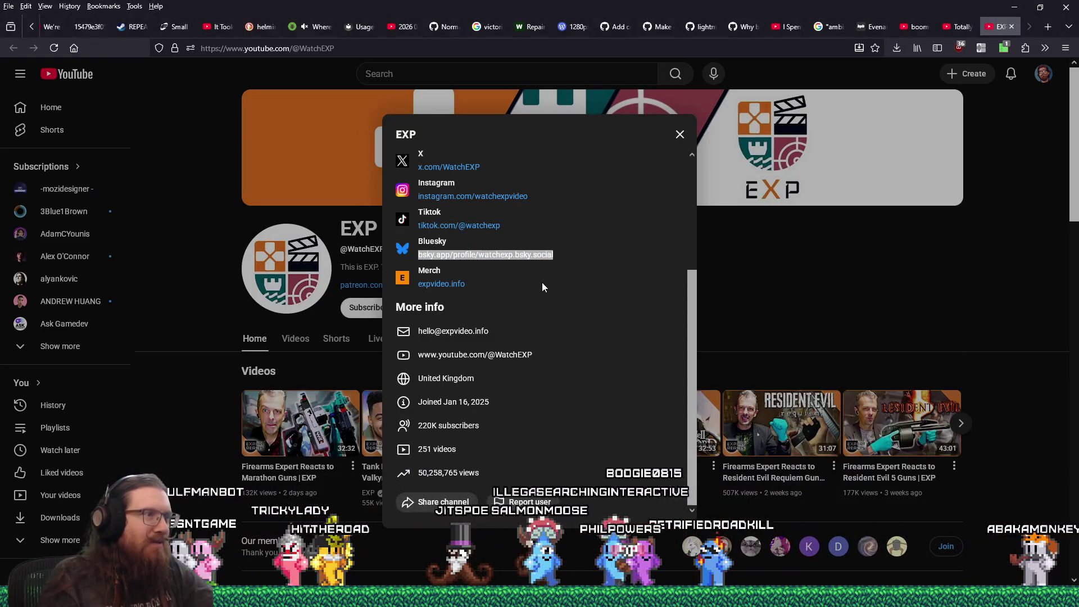
key("alt+Tab")
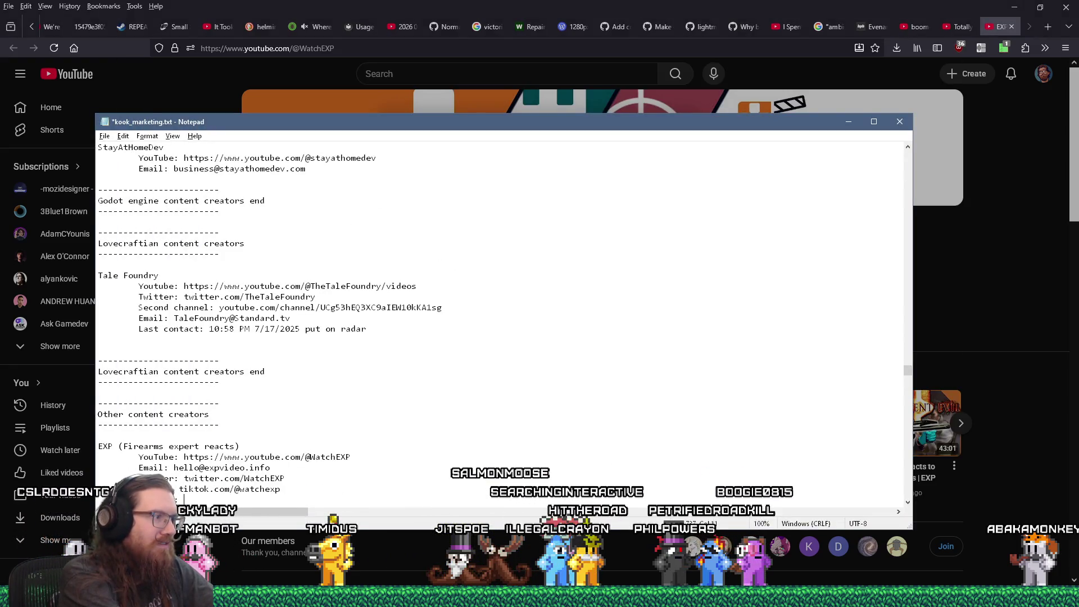
key("Return")
key("ctrl+s")
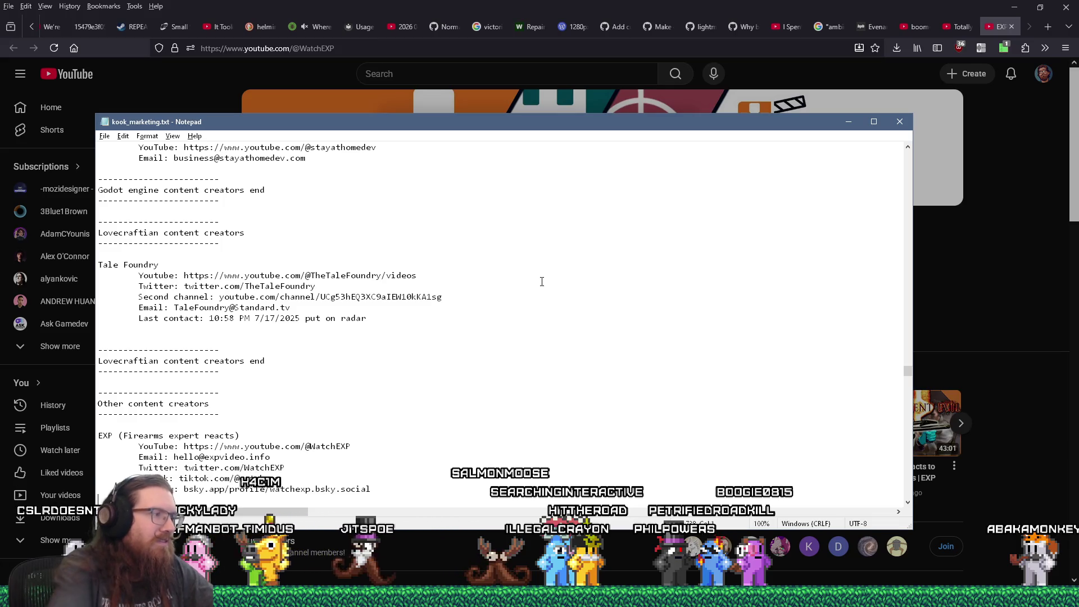
Copy EXP's contact e-mail address from the notes
scroll(475, 296, "down", 2)
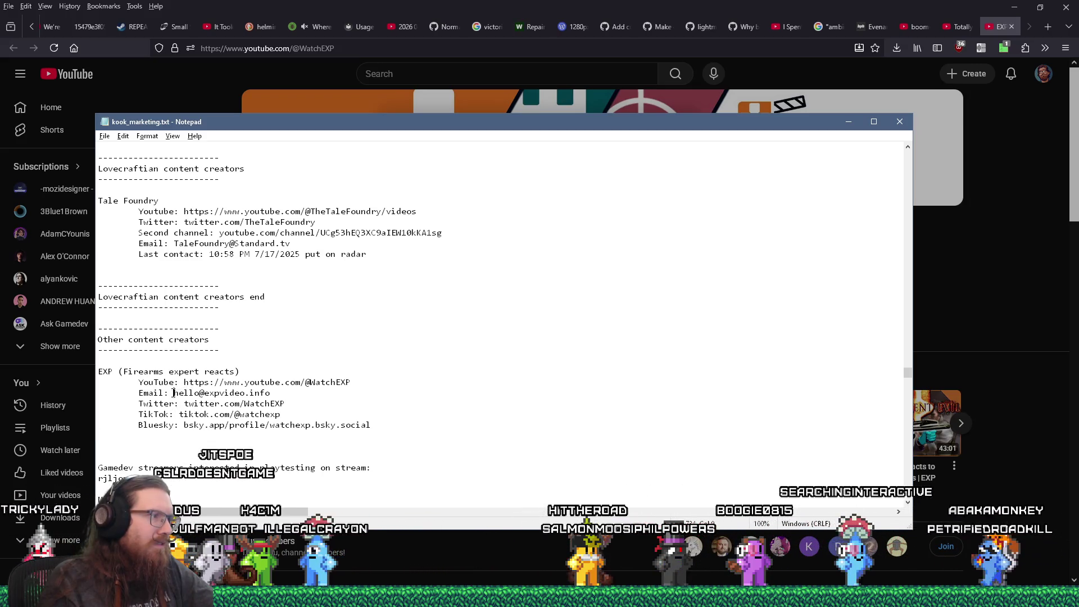
left_click_drag(174, 393, 271, 394)
right_click(276, 397)
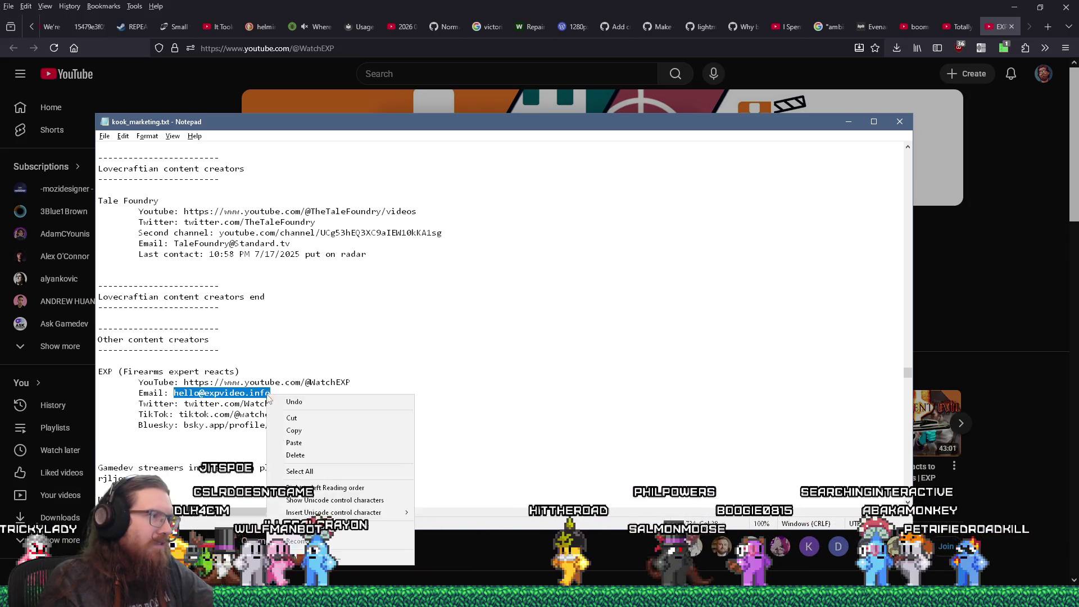
left_click(302, 430)
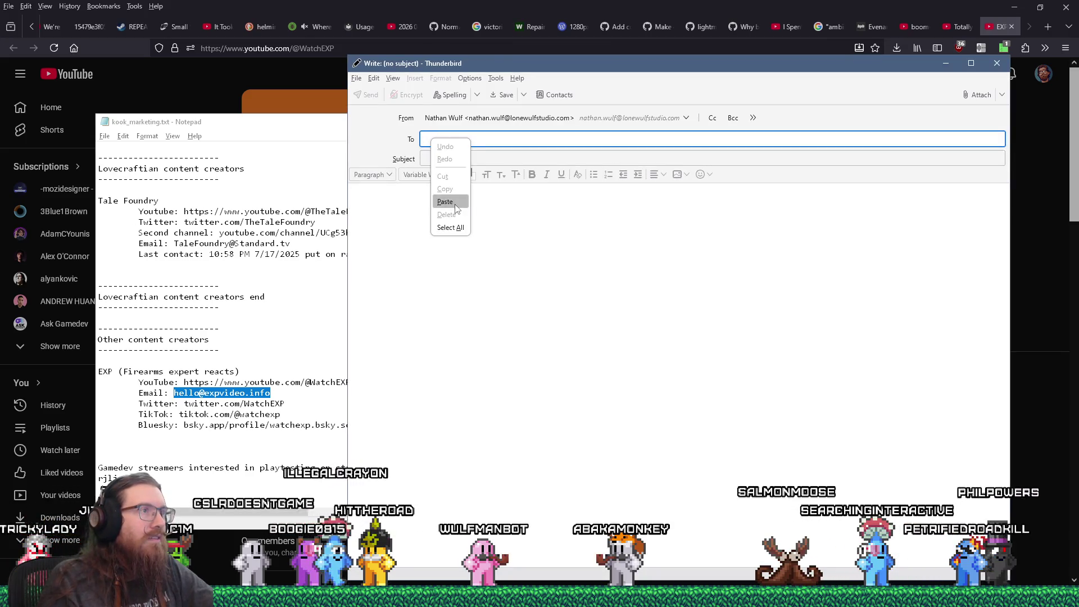
Address the message to EXP's e-mail with subject 'KOOK, a game with crazy steampunk weapons'
left_click(445, 202)
key("Tab")
type("KOOK,")
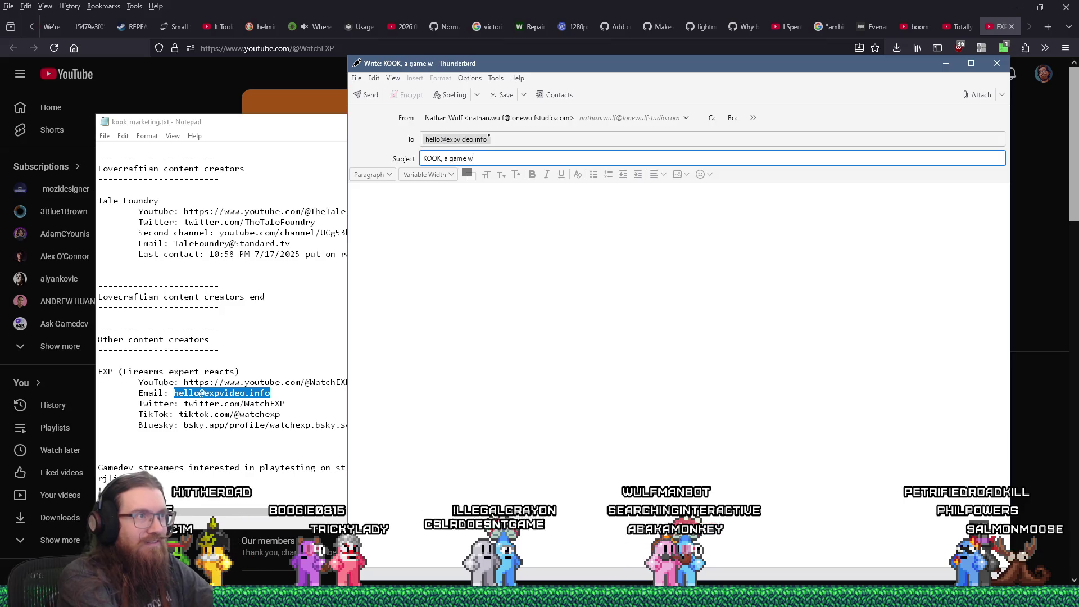
type("ampunk weapons")
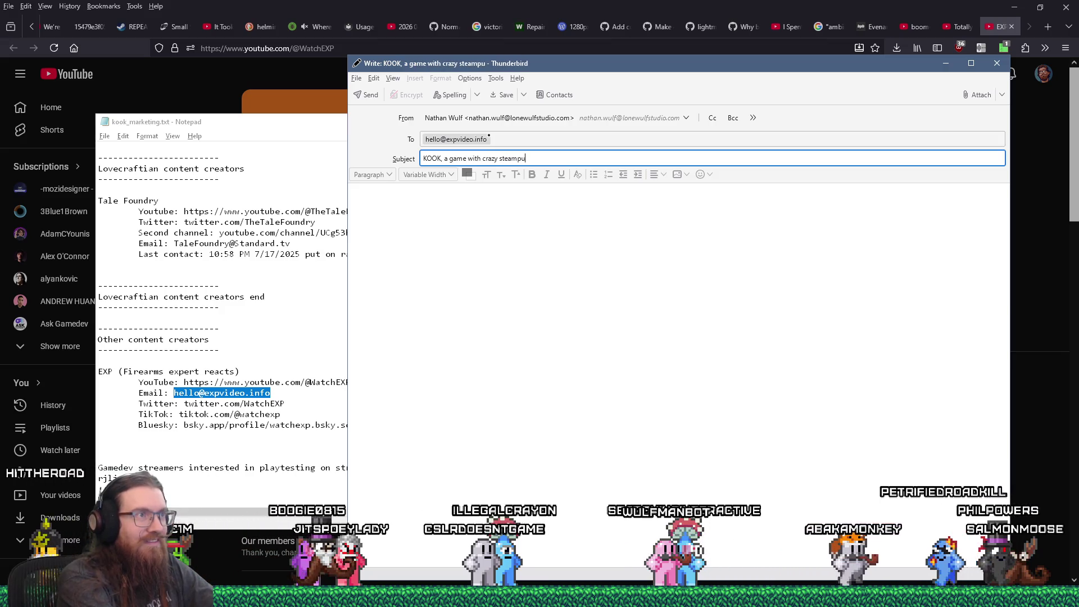
key("Tab")
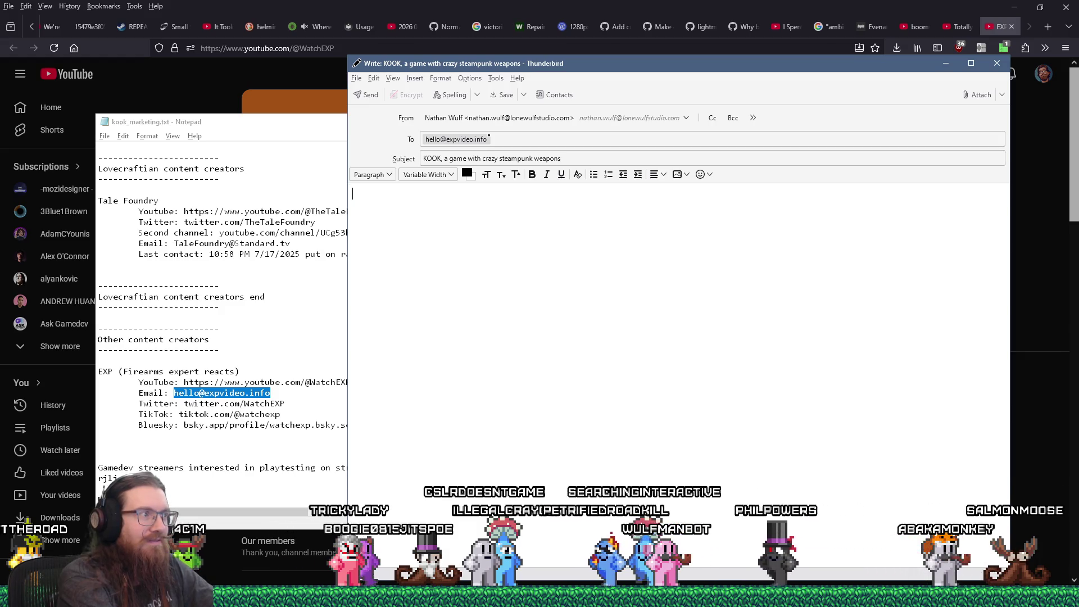
Write 'Hey EXP,' and 'I thought KOOK might be interesting to you:' followed by KOOK's Steam link
type("ey EXP")
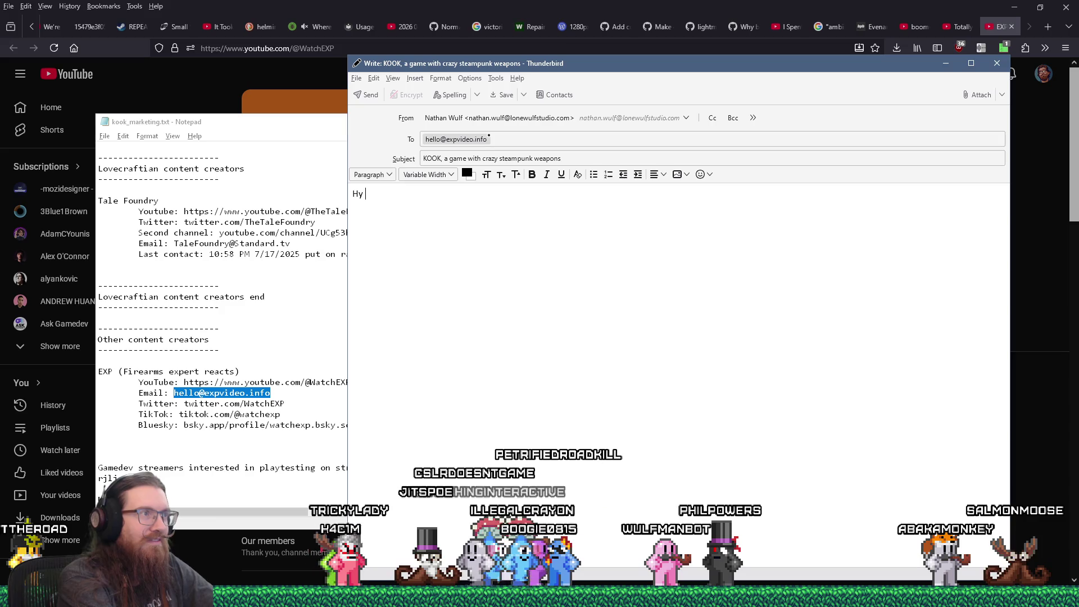
type(",")
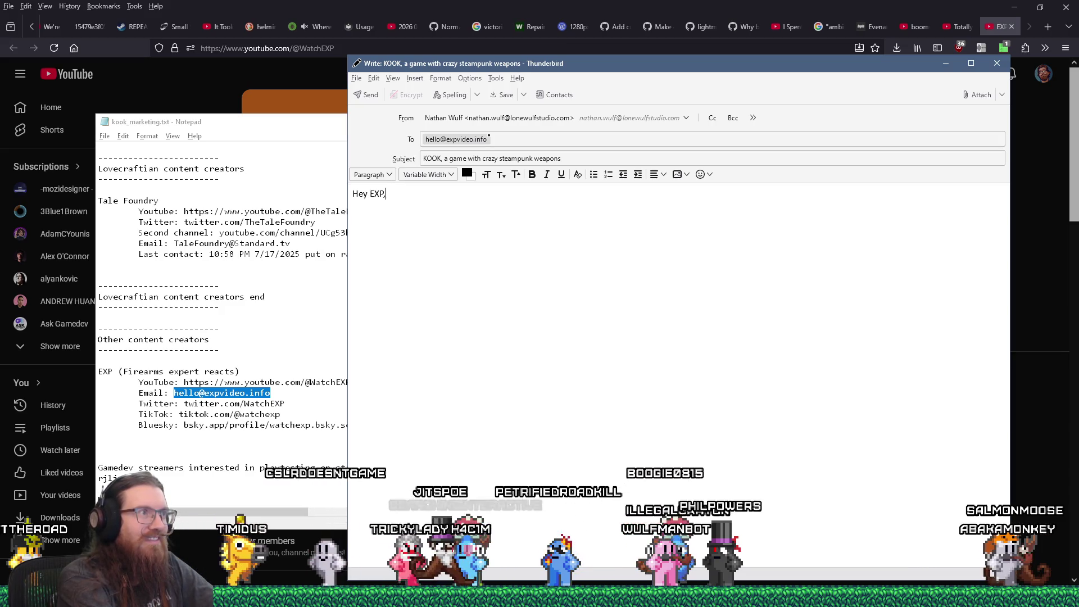
key("Return")
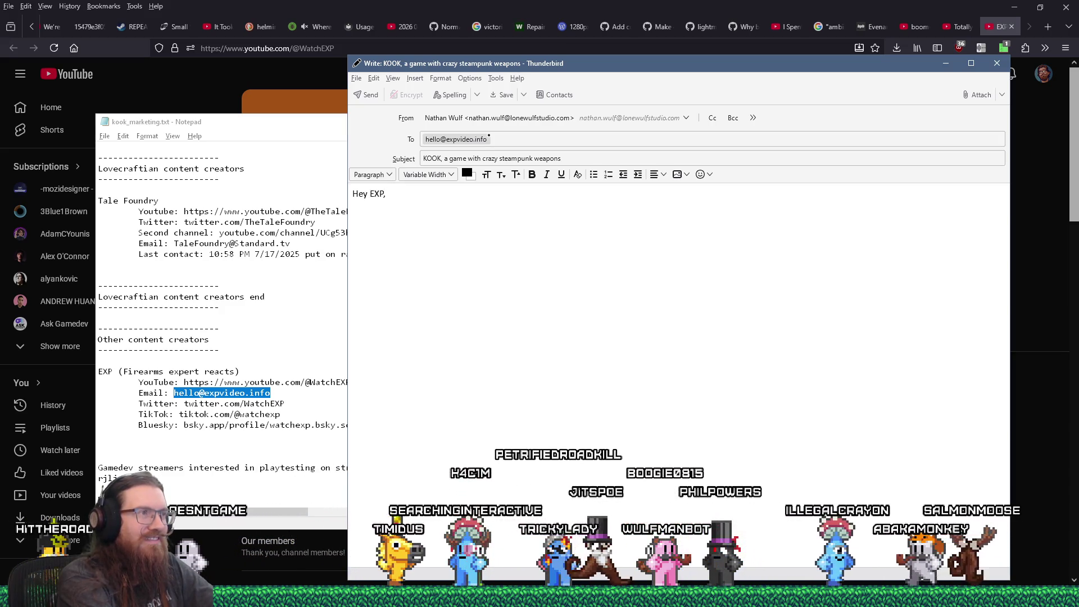
type("I thought ")
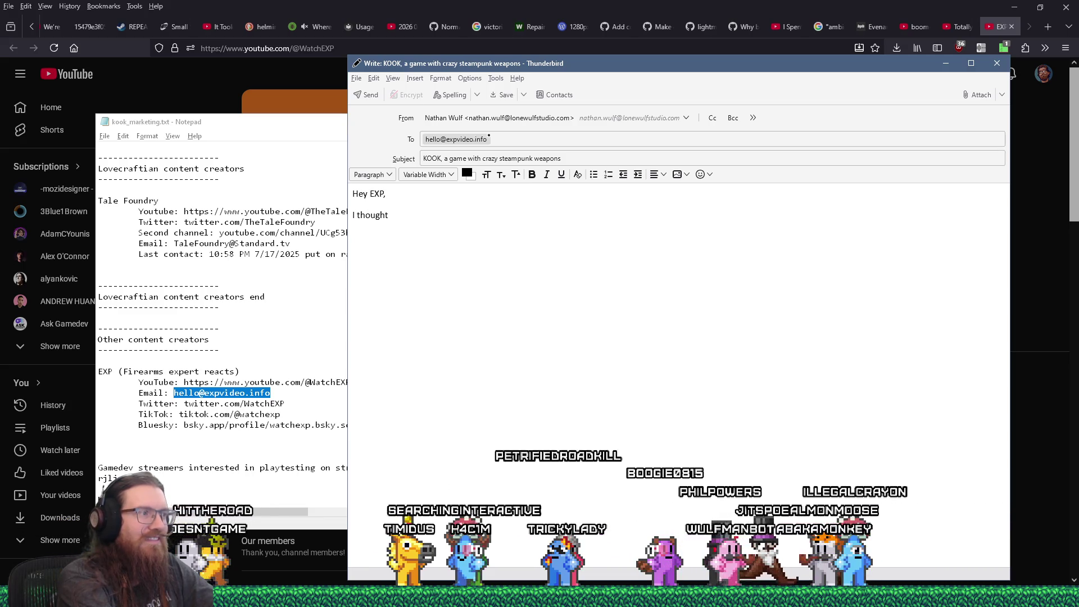
type("KOOK might ")
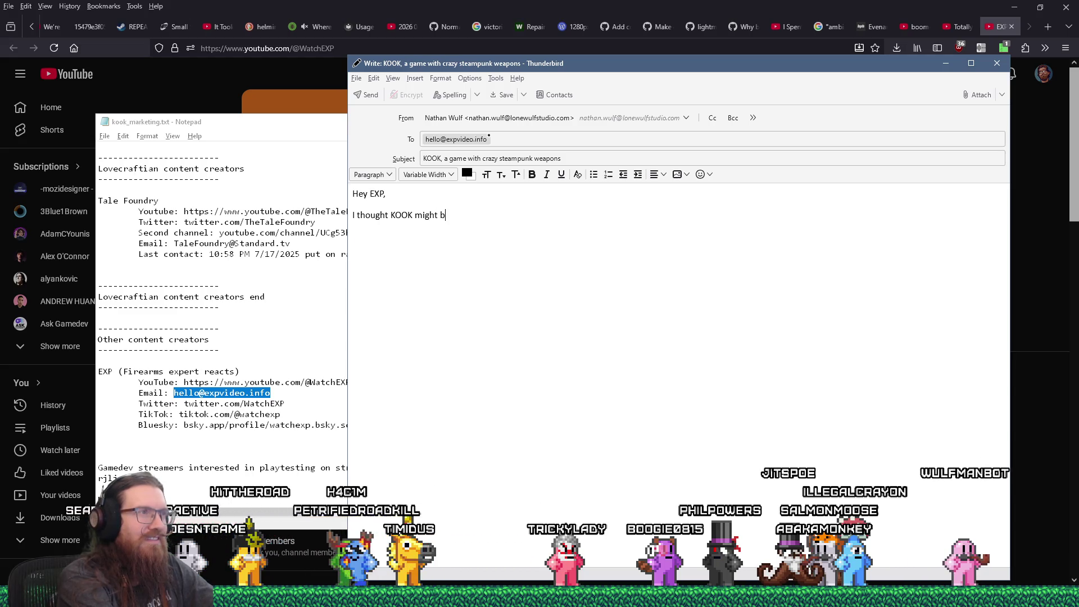
type("be interesting to you:")
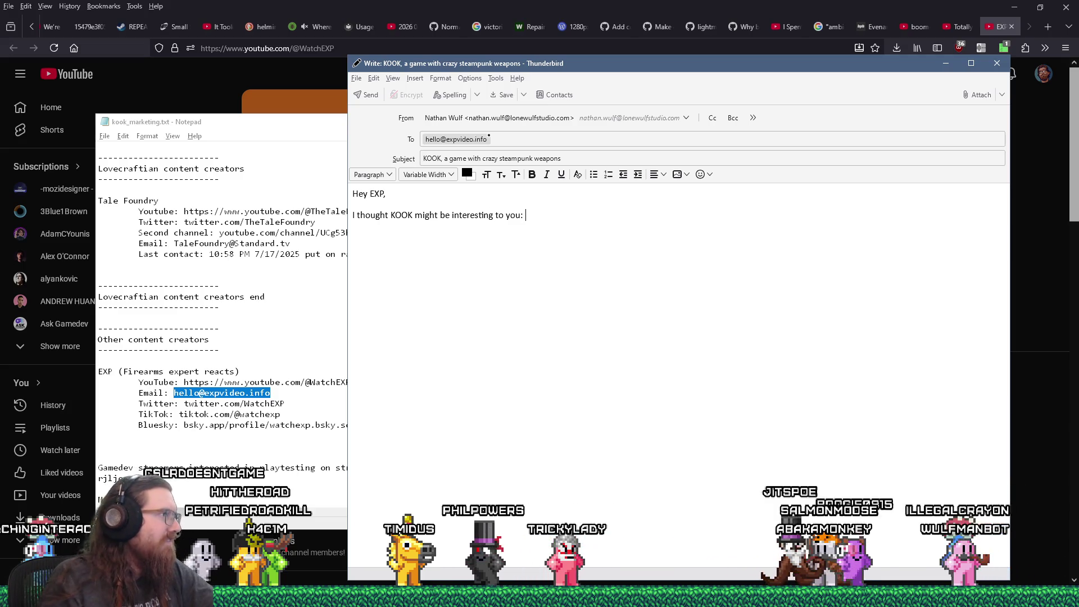
mouse_move(539, 604)
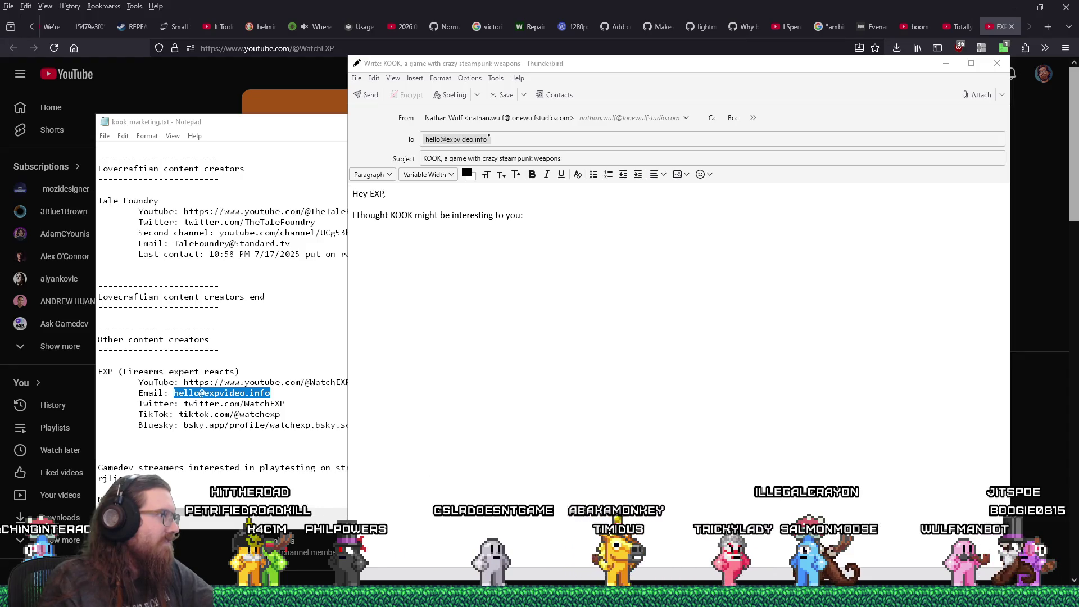
right_click(537, 216)
left_click(563, 262)
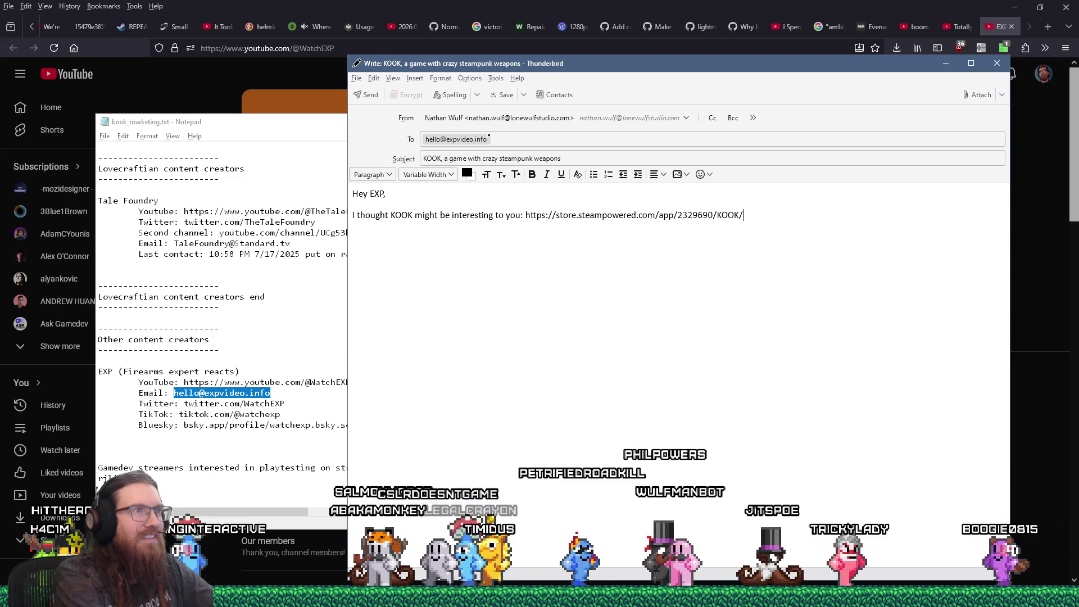
key("Return")
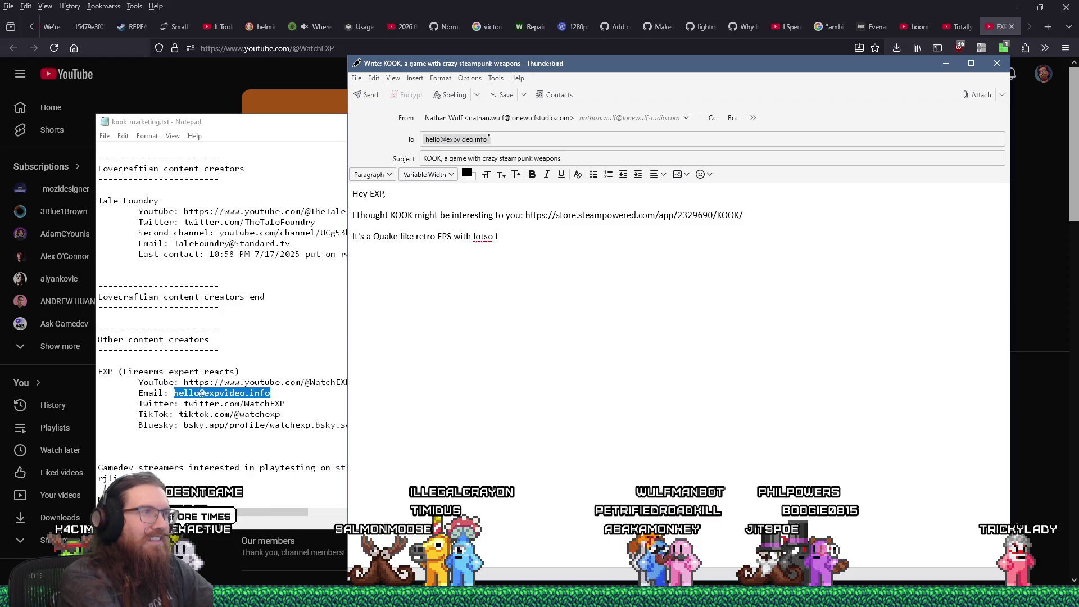
Continue the KOOK pitch: crazy steampunk styled weapons, like a triple barrel shotgun with rotating barrels and an…
type("of craz")
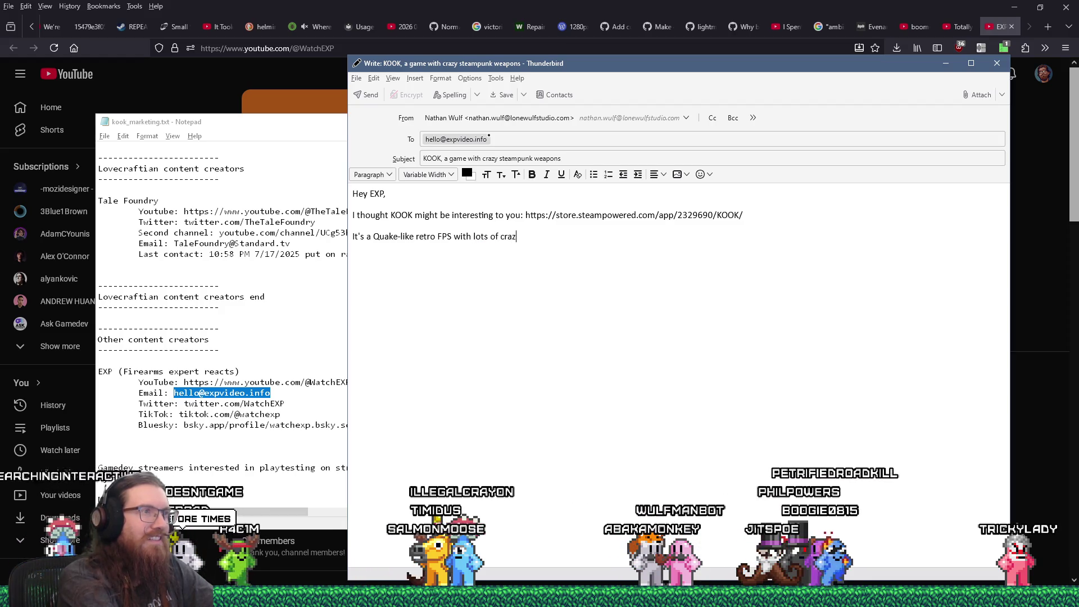
type("y s")
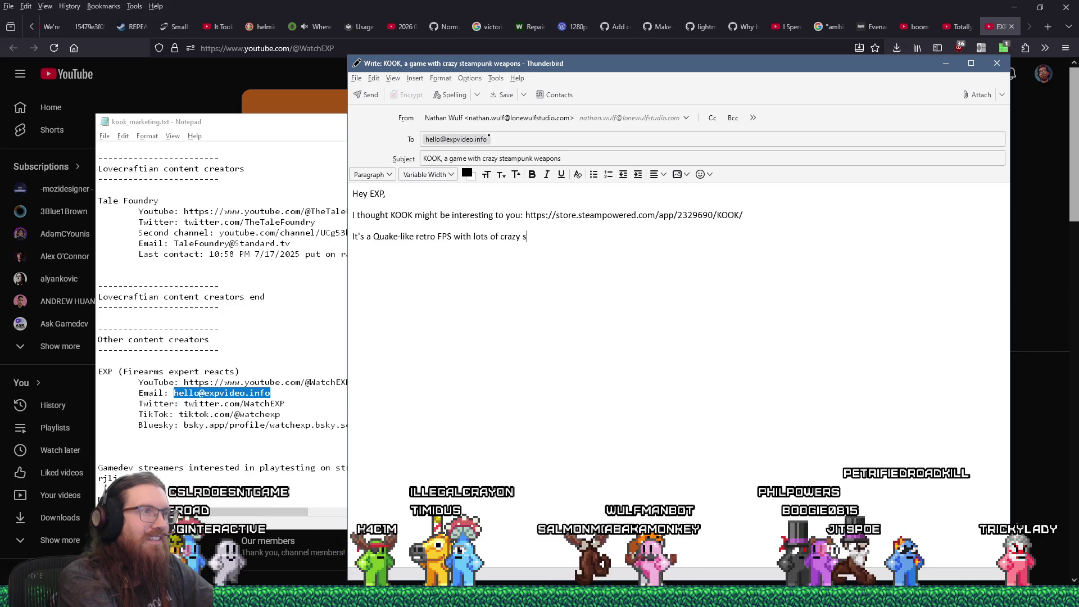
type("teampunk styled we")
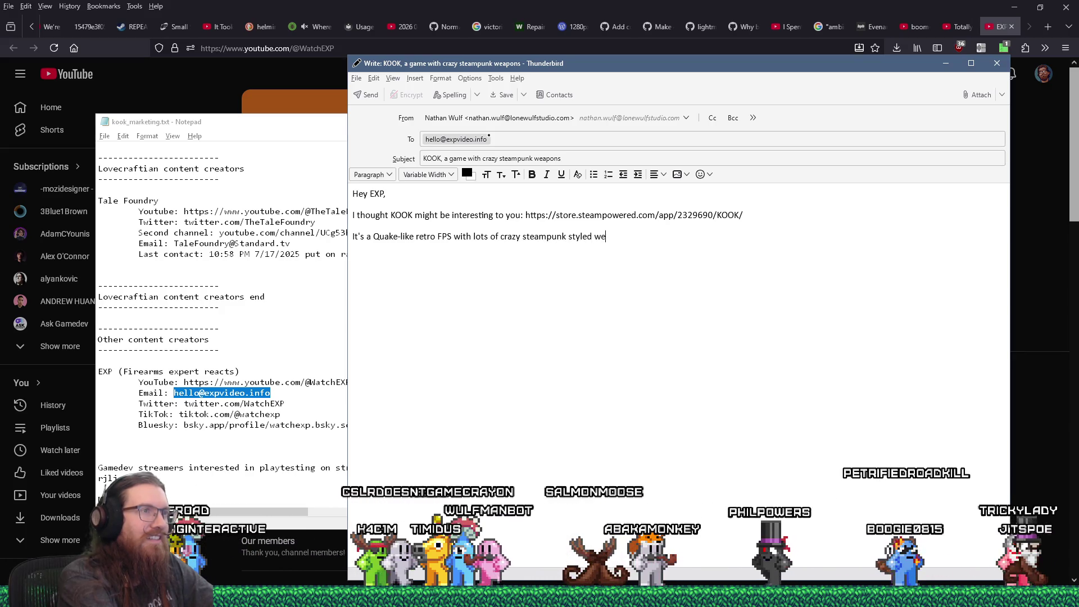
type("apons")
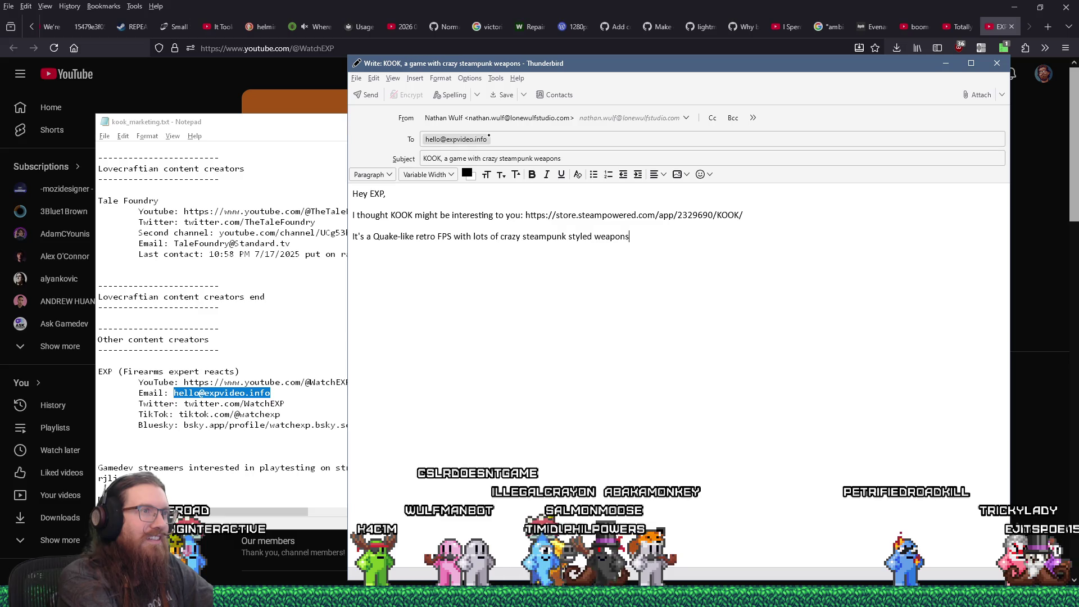
type(", like a triple ba")
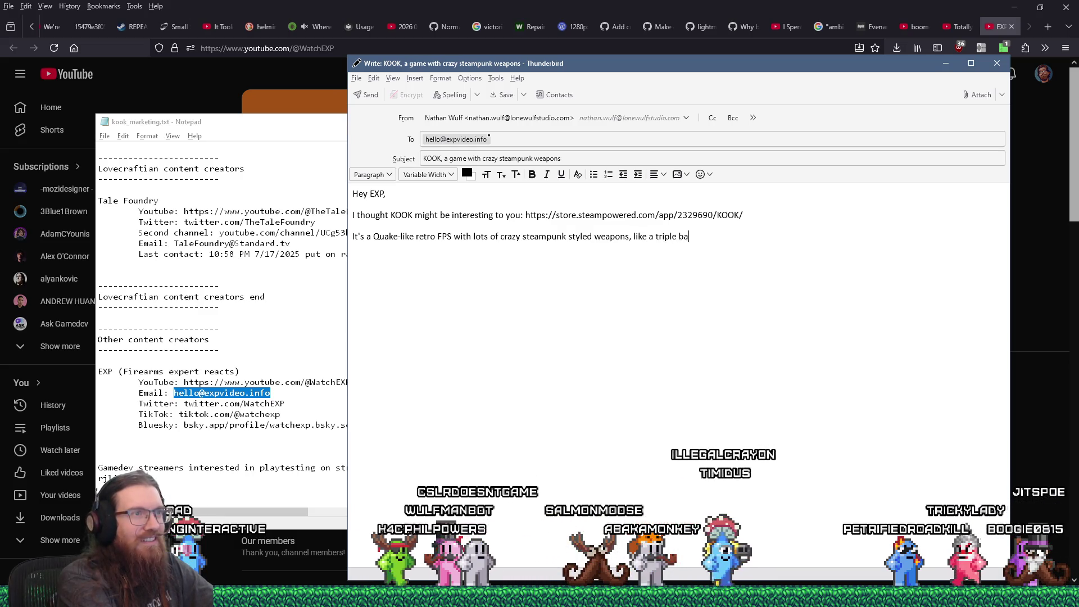
type("rrel shotgun wi")
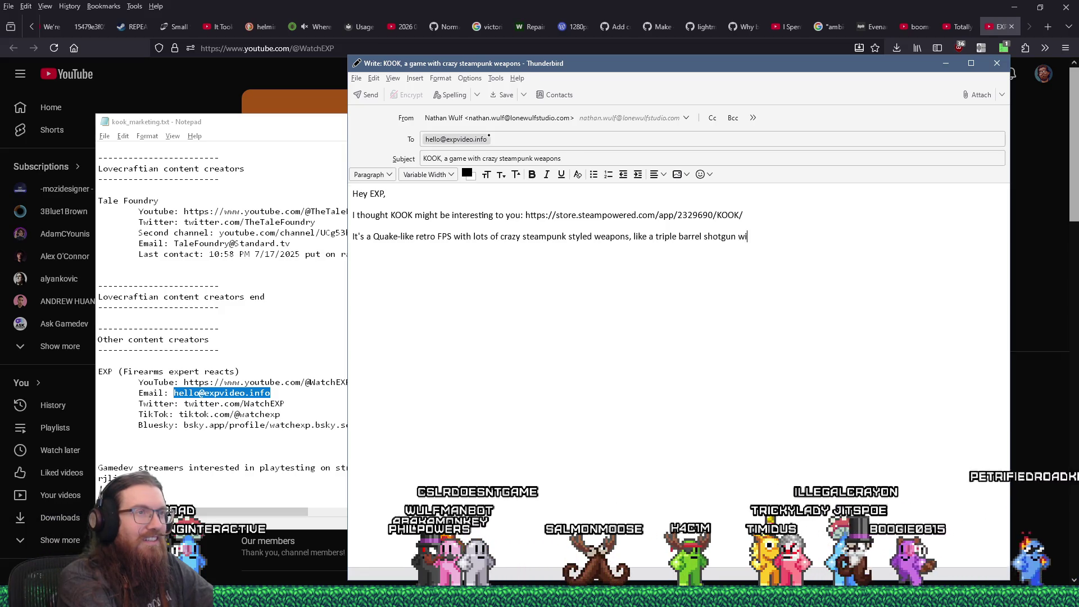
type("th rotating")
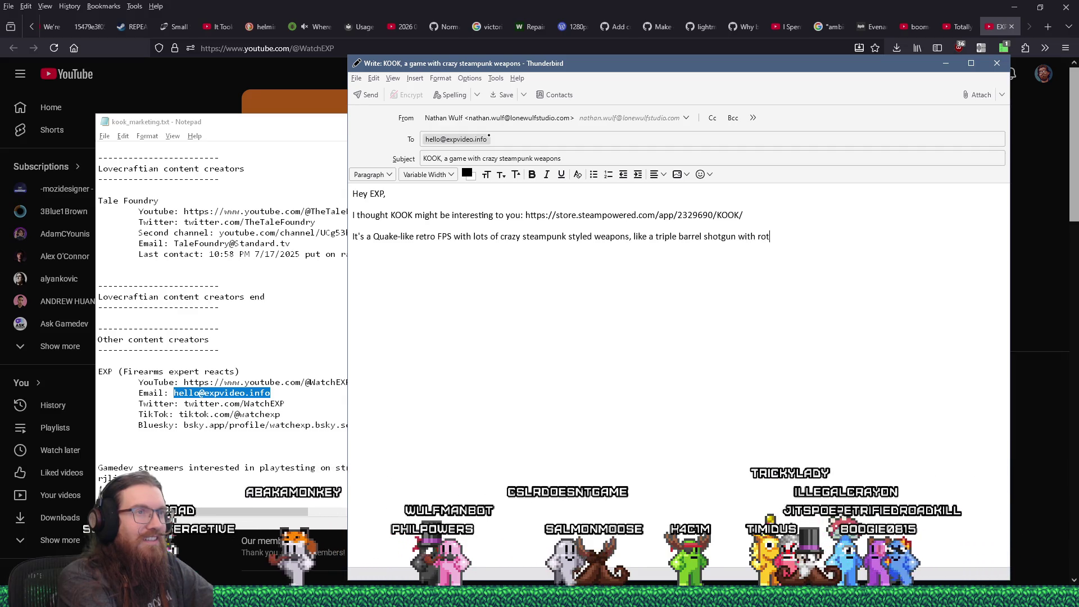
key("BackSpace")
key("BackSpace")
type("ba")
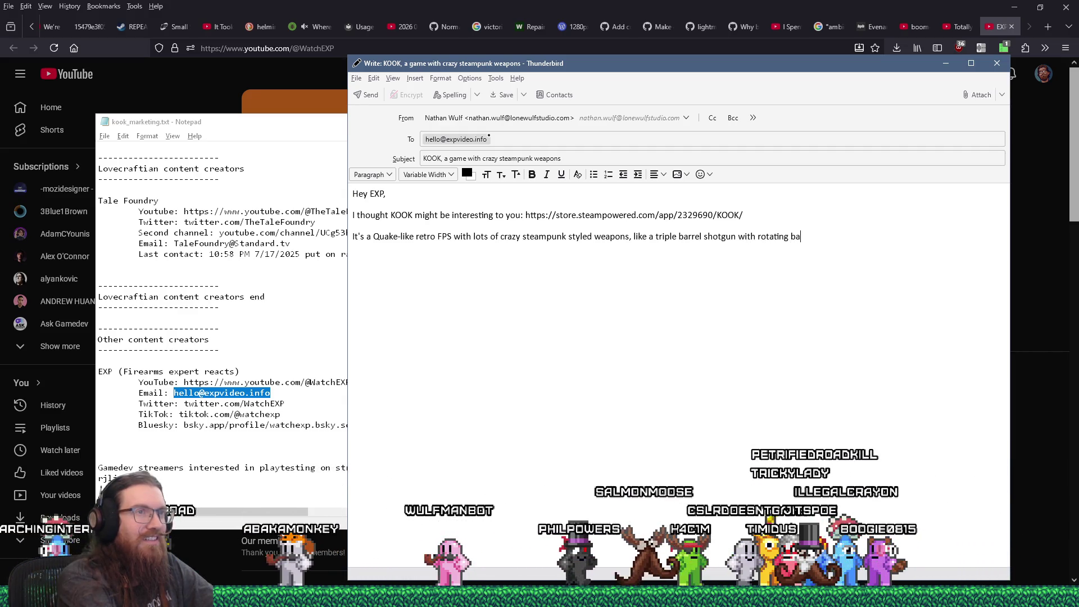
type("rrels and an")
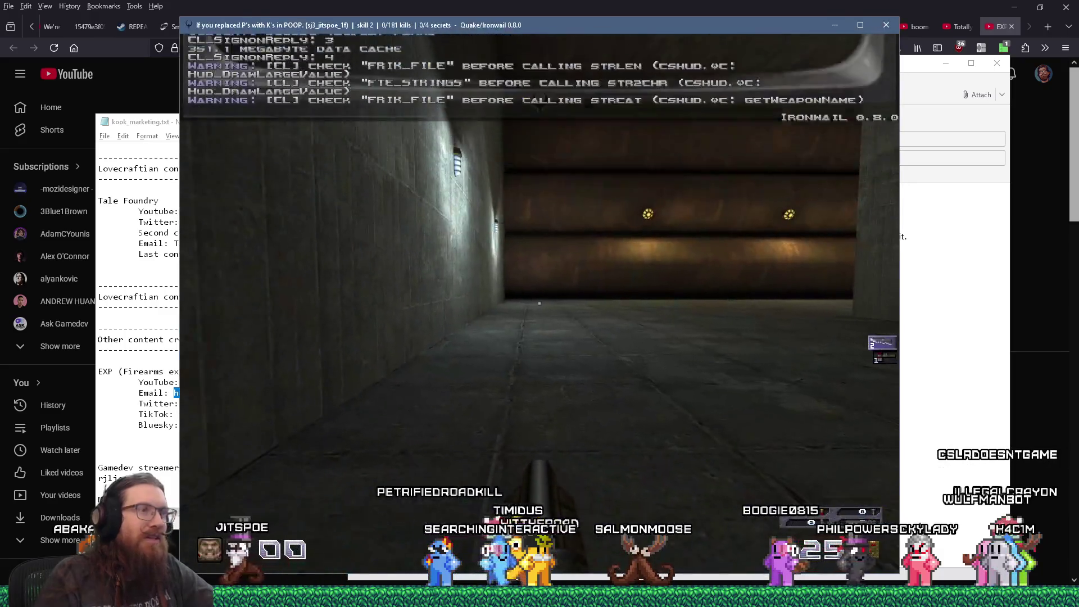
Advance through the large room of sj3_jitspoe_1f collecting ammo, then shoot the enemy overhead
key("w")
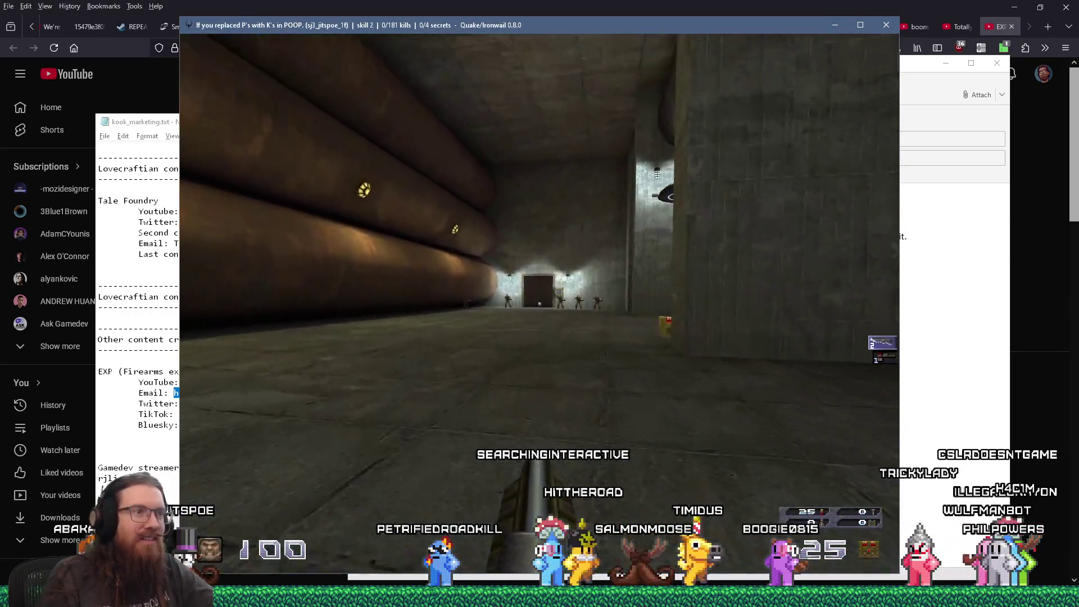
key("w")
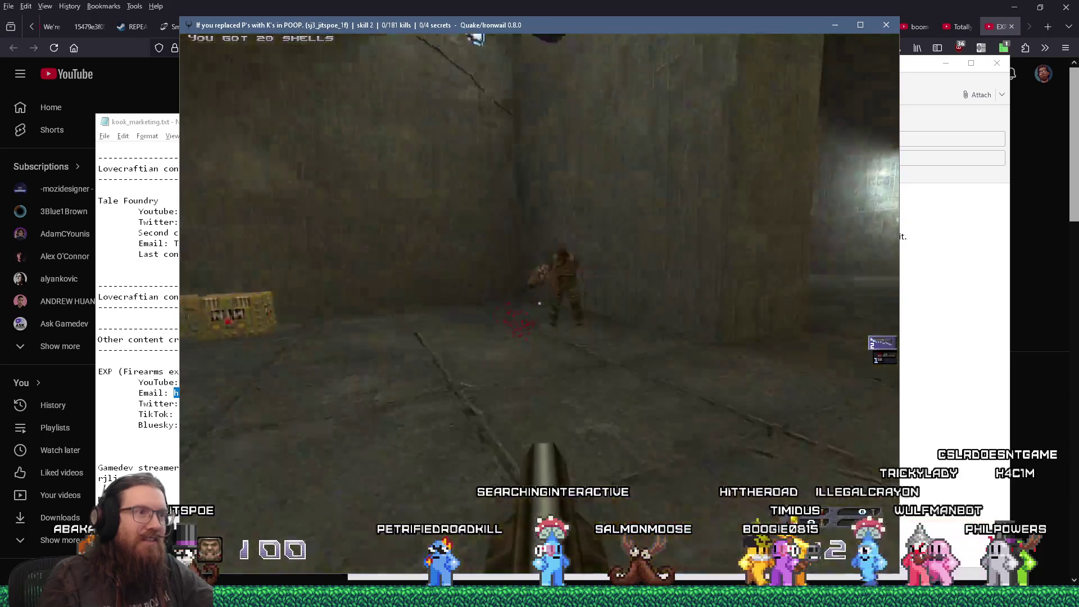
key("w")
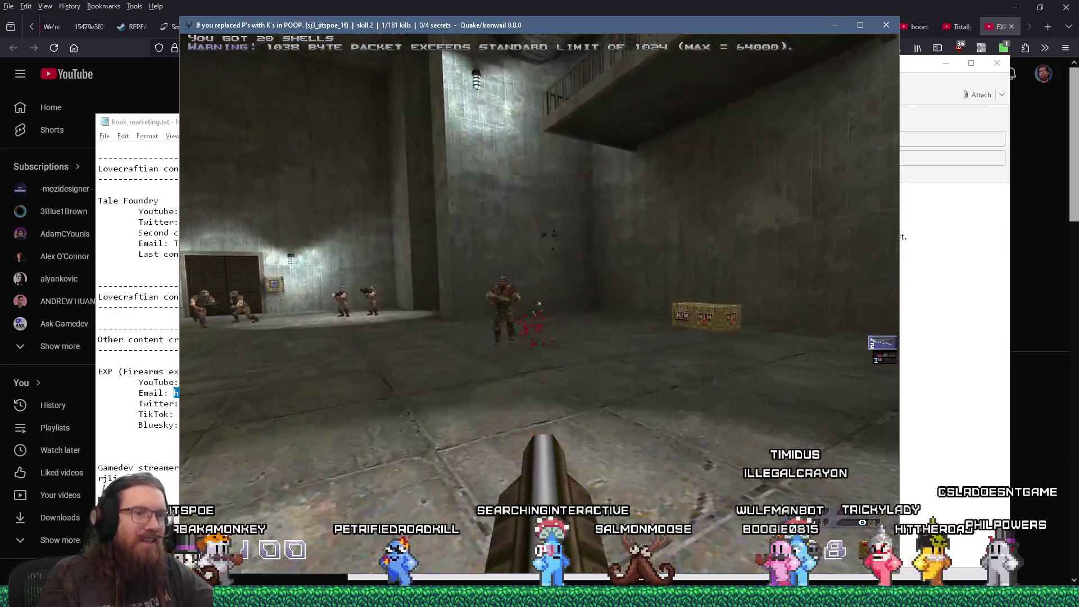
key("w")
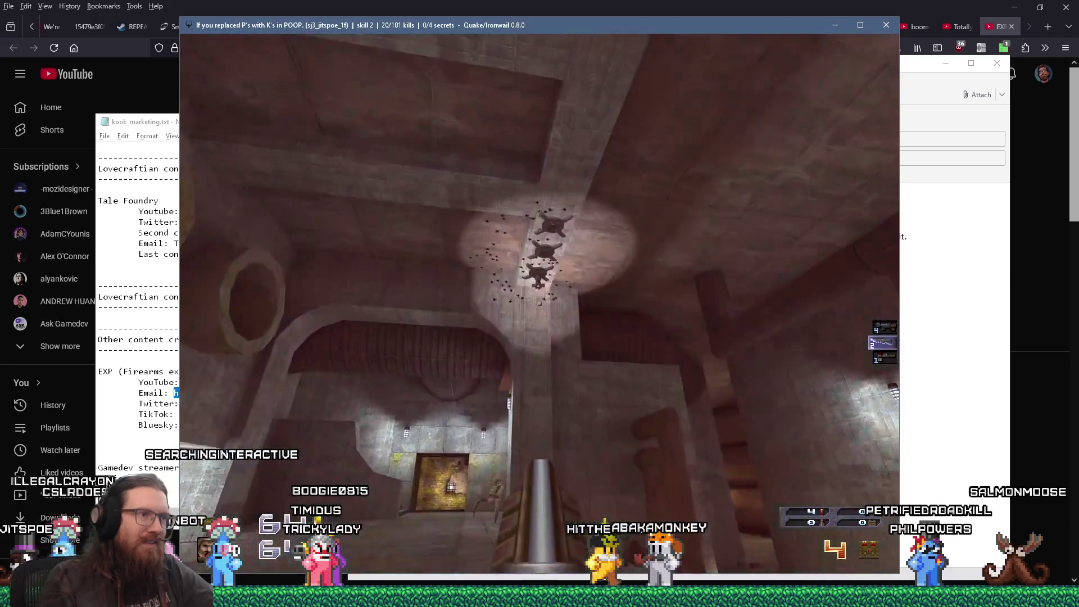
left_click(539, 303)
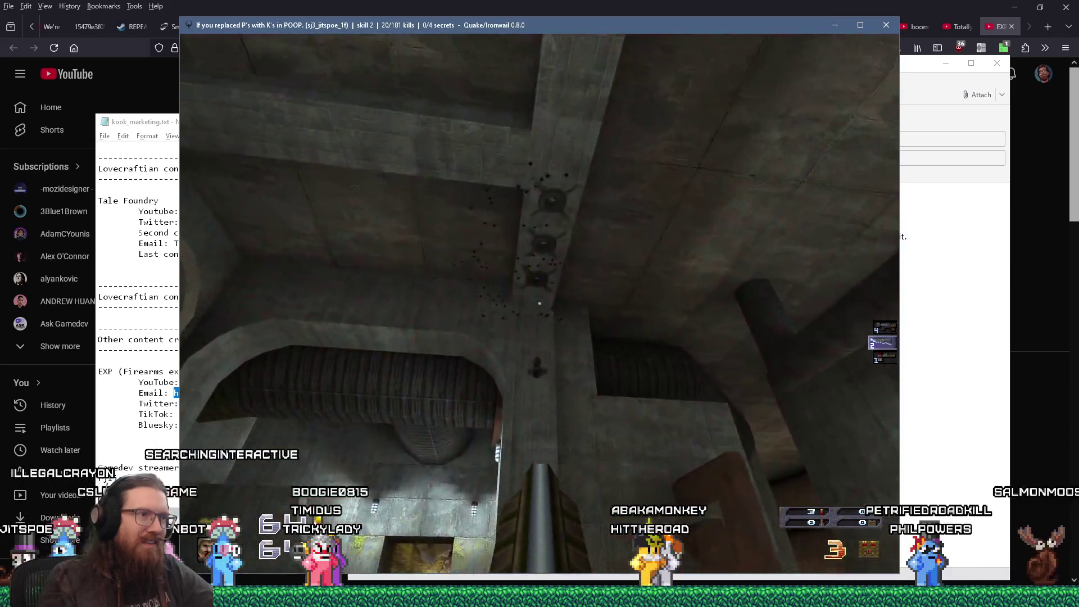
Finish off the enemy, switch to the nailgun, and push up the staircase toward the lit hall
left_click(539, 304)
left_click(540, 303)
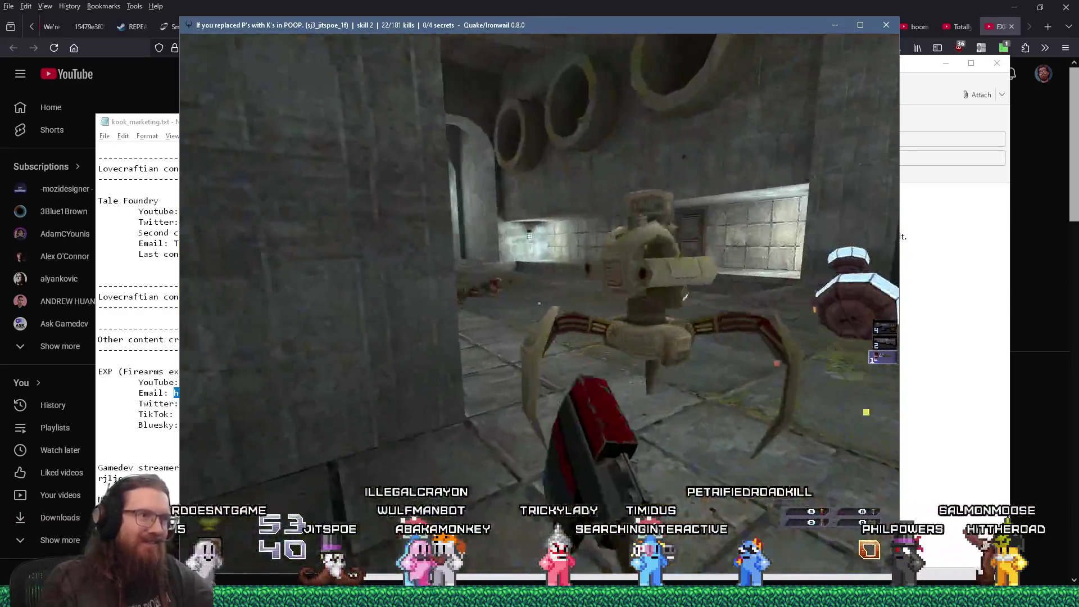
key("1")
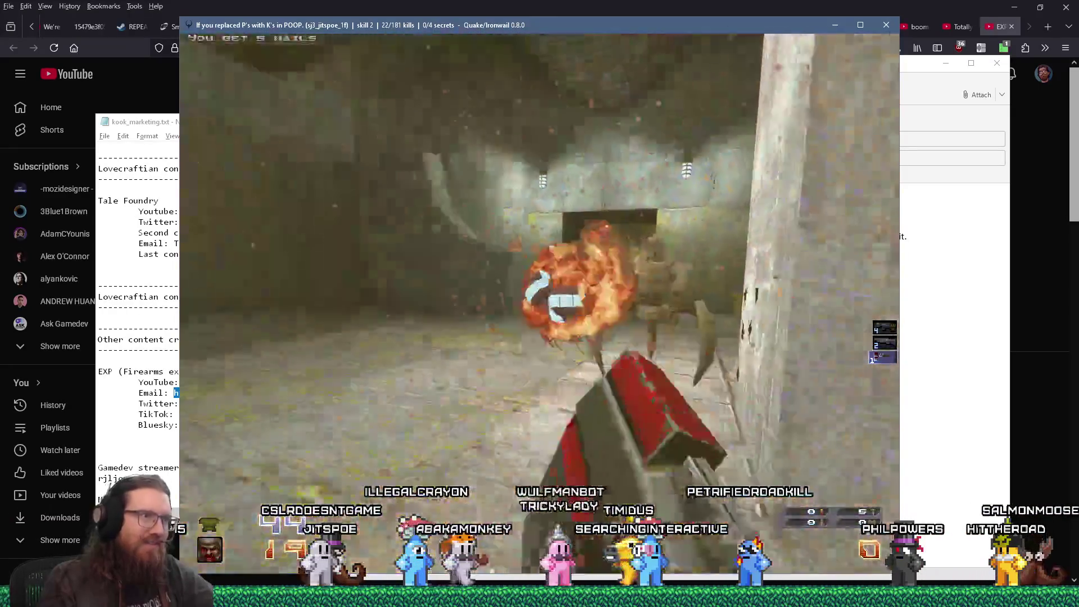
key("w")
key("4")
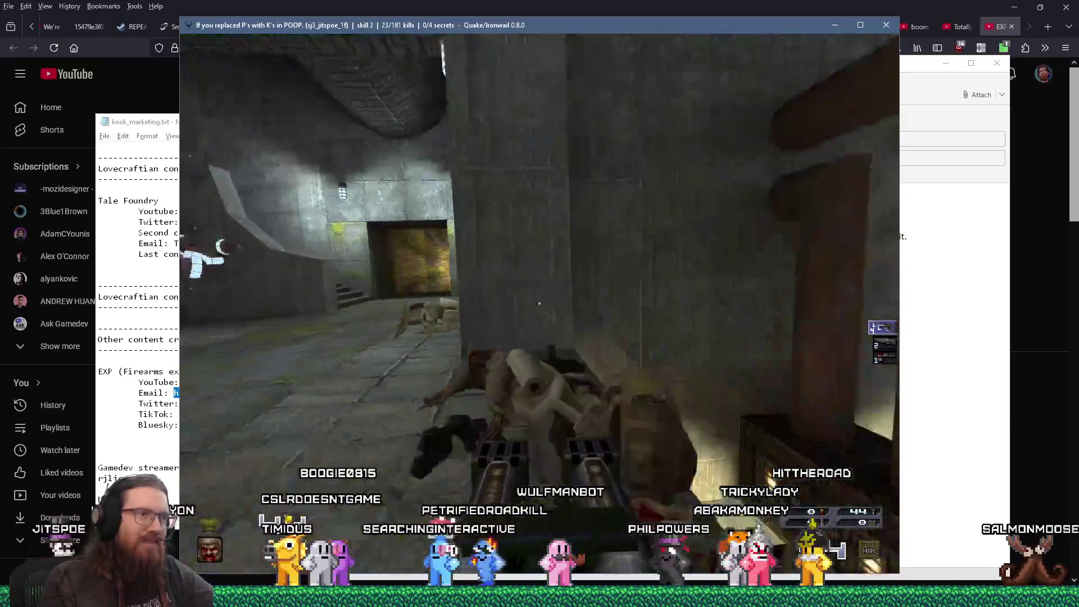
left_click(540, 303)
key("w")
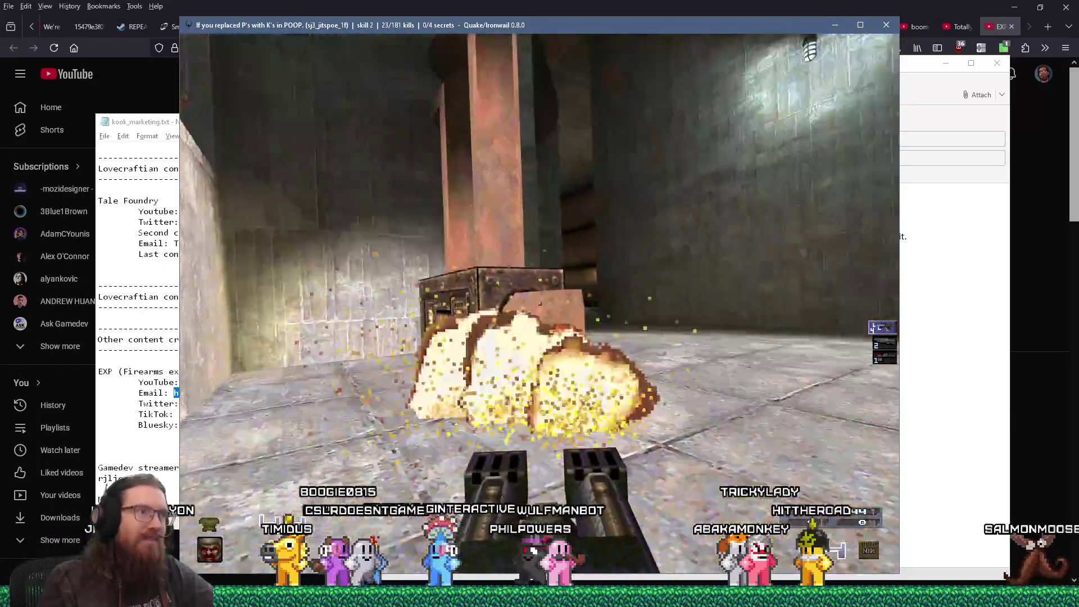
key("w")
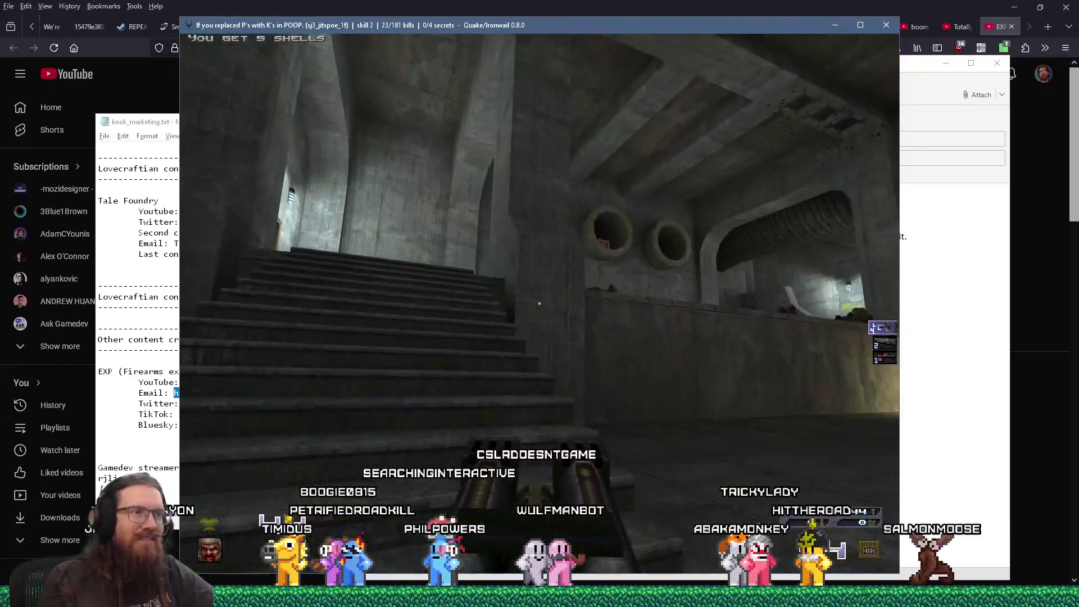
key("w")
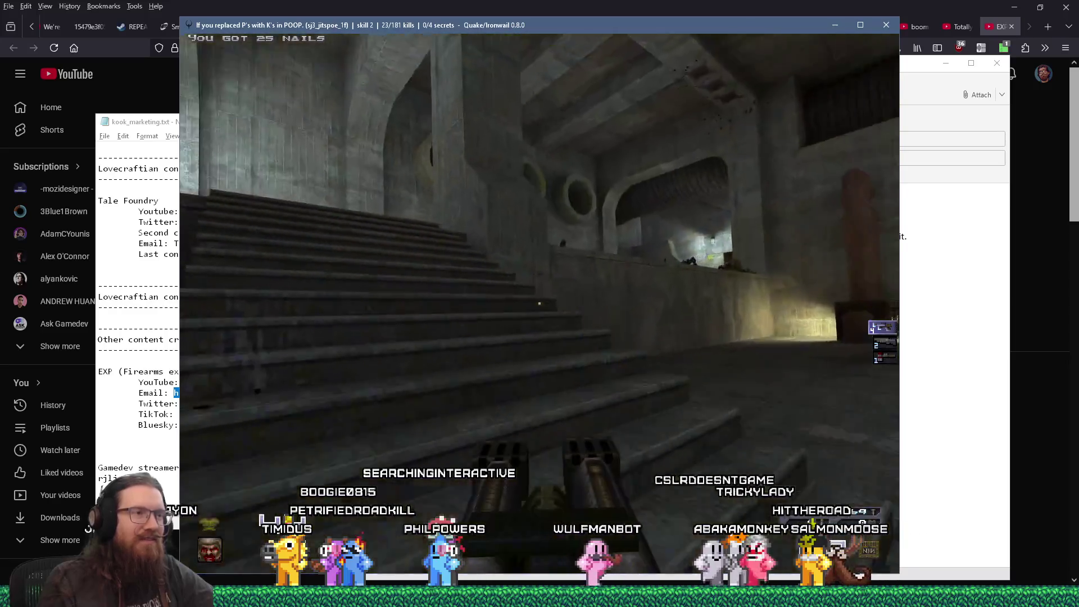
key("w")
Quicksave with F6 and exit Ironwail using the console's quit command
key("F6")
key("grave")
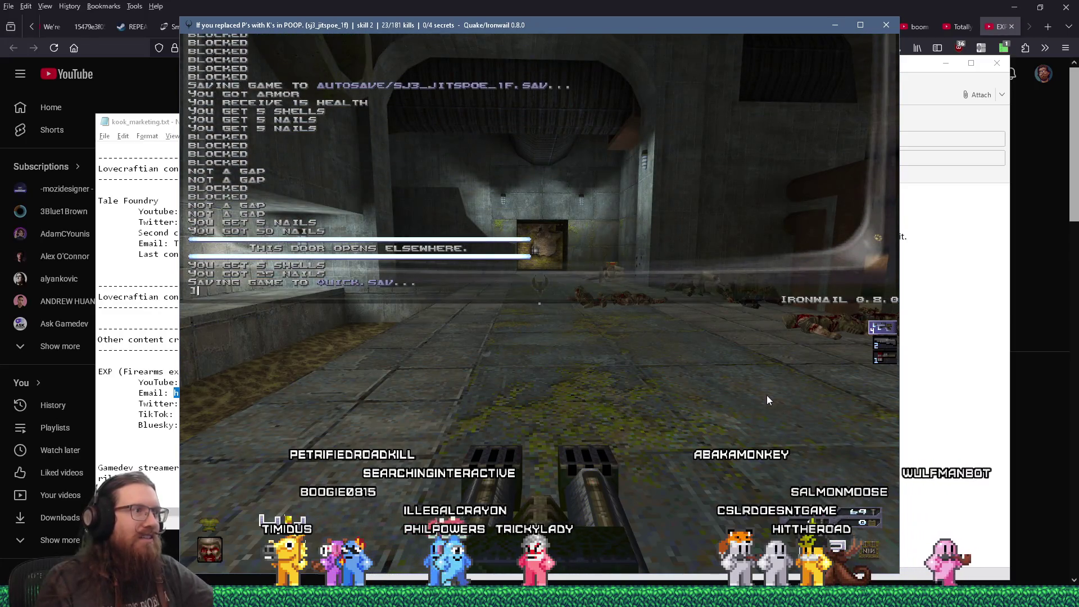
type("quit")
key("Return")
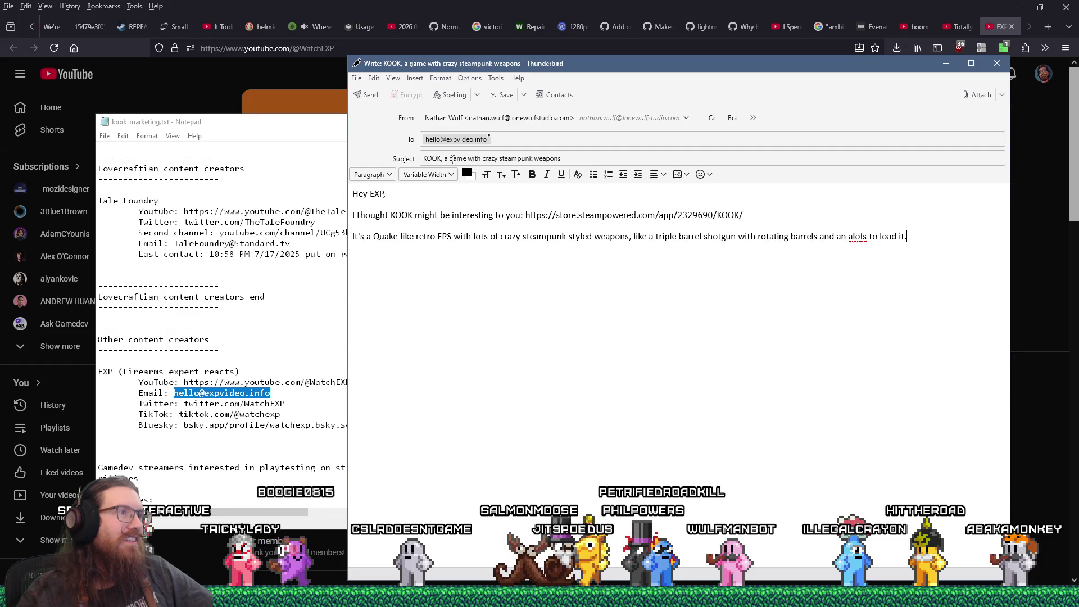
left_click(448, 159)
left_click_drag(448, 159, 466, 158)
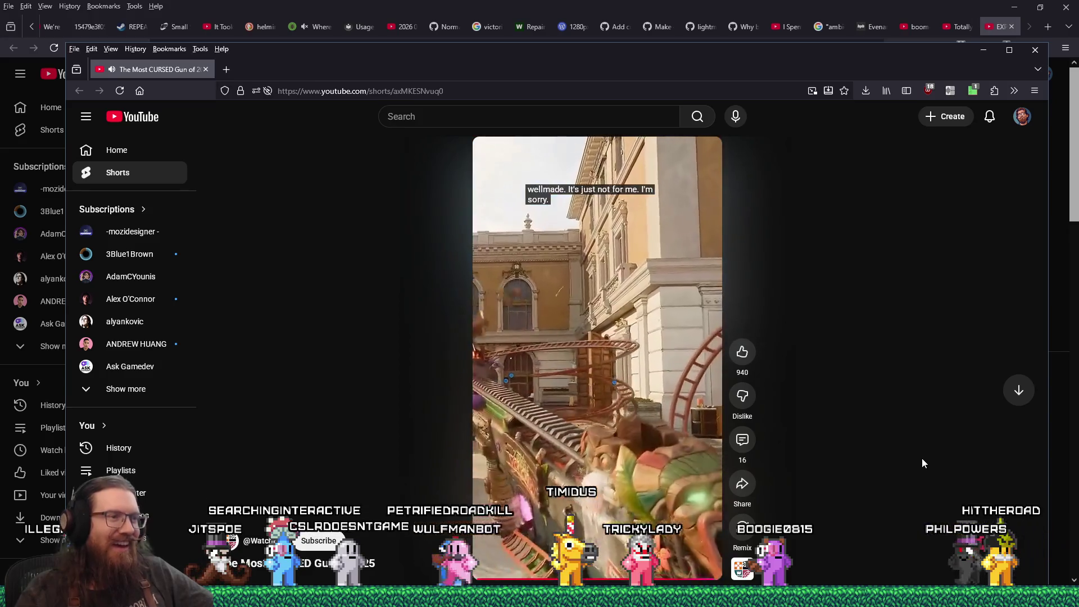
Pause the Short, show its comments and expand the third comment's full text
left_click(641, 317)
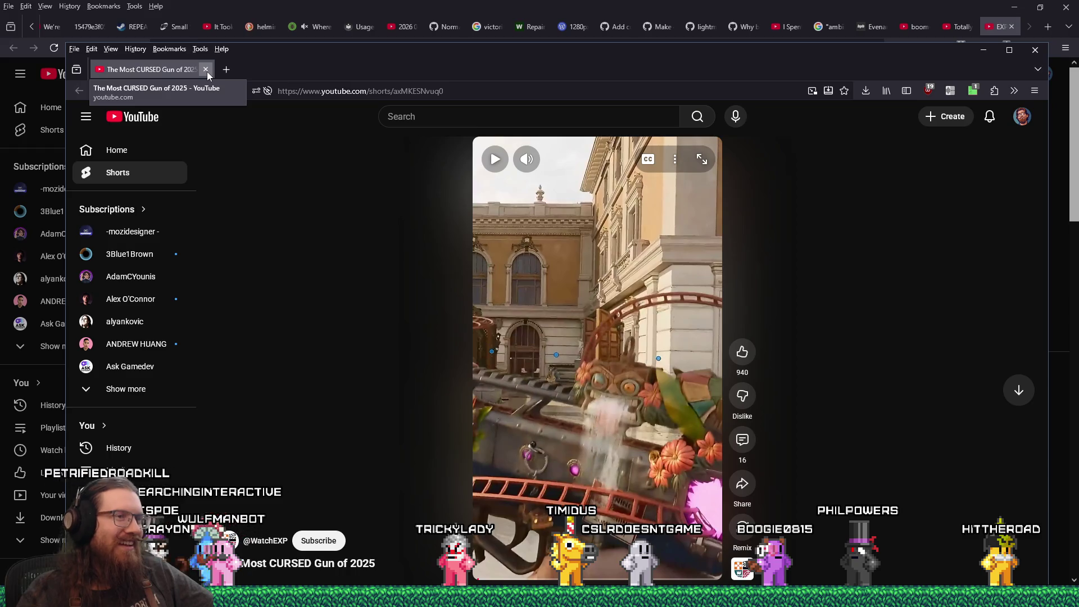
left_click(734, 444)
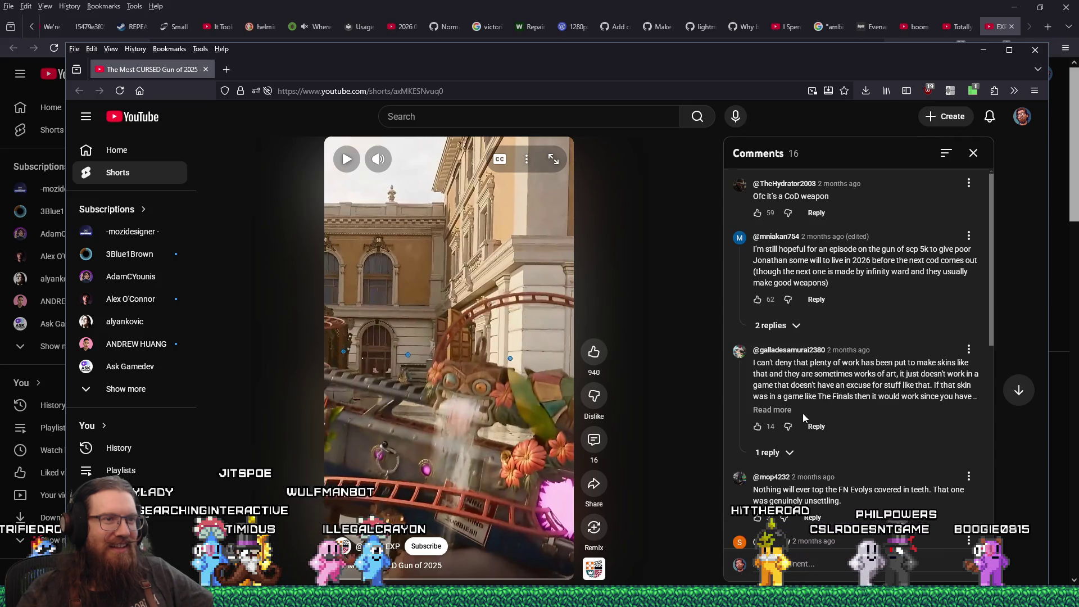
left_click(785, 410)
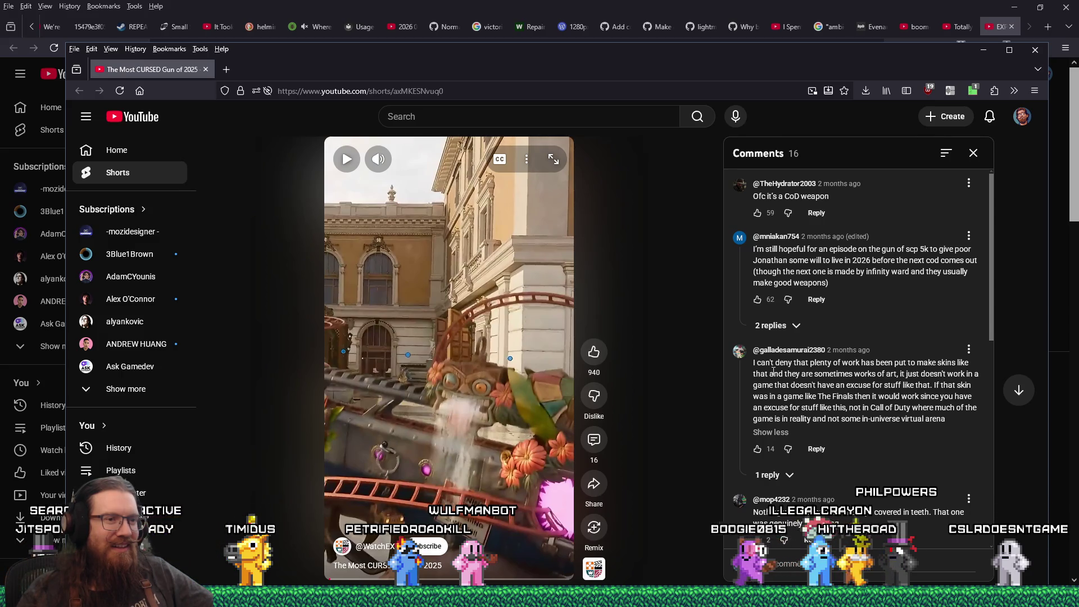
Scroll through the comments, highlighting parts of the Kingdom Hearts and last comments, then close the window
scroll(773, 371, "down", 3)
scroll(773, 374, "down", 2)
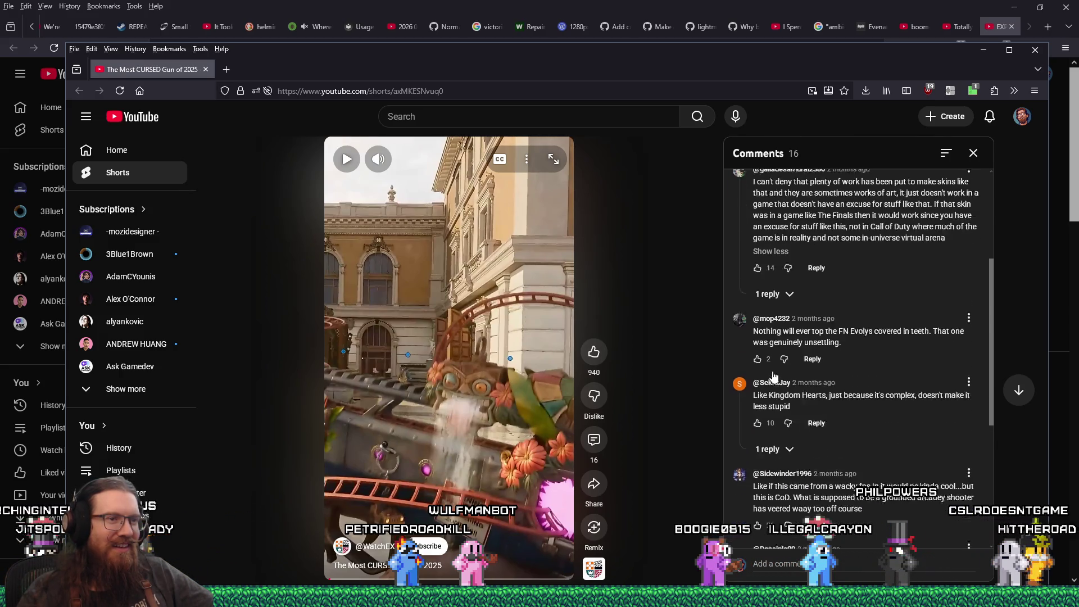
scroll(773, 371, "down", 2)
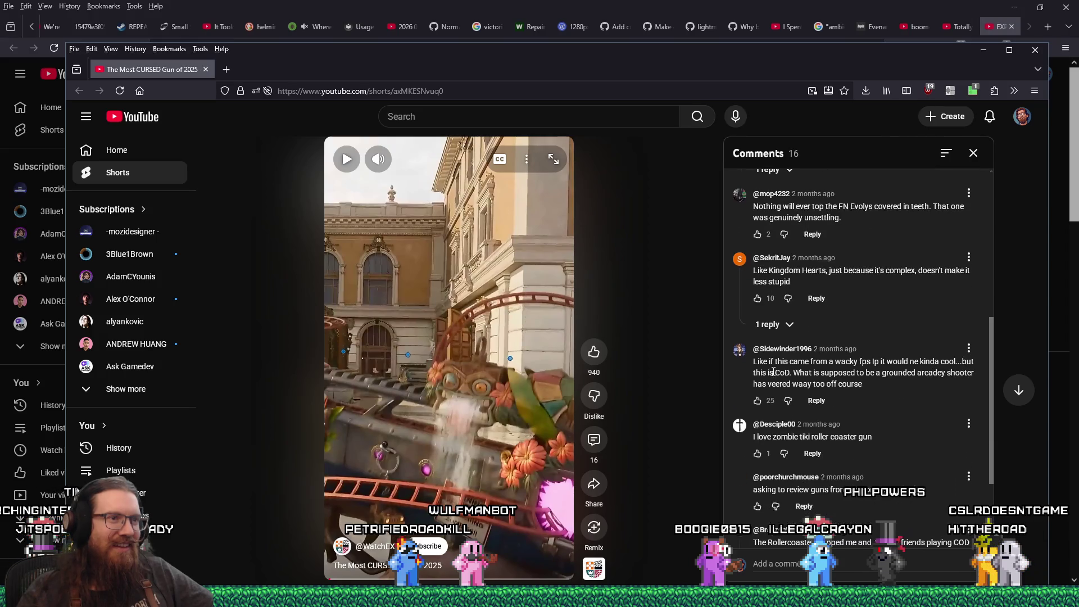
mouse_move(758, 272)
left_mouse_down()
mouse_move(871, 272)
mouse_move(790, 280)
mouse_move(839, 273)
left_mouse_up()
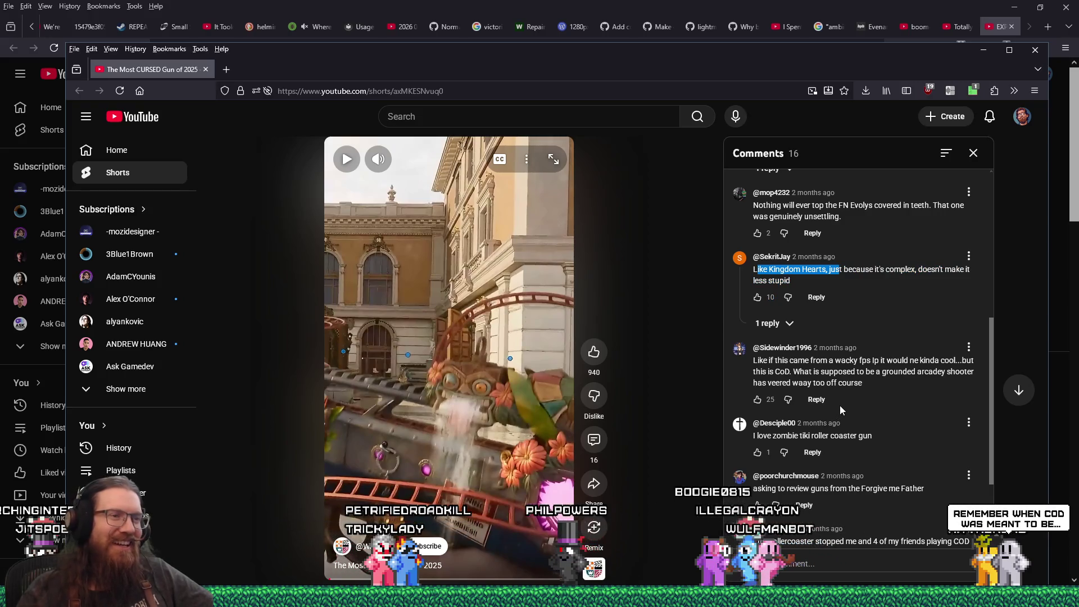
scroll(840, 405, "down", 3)
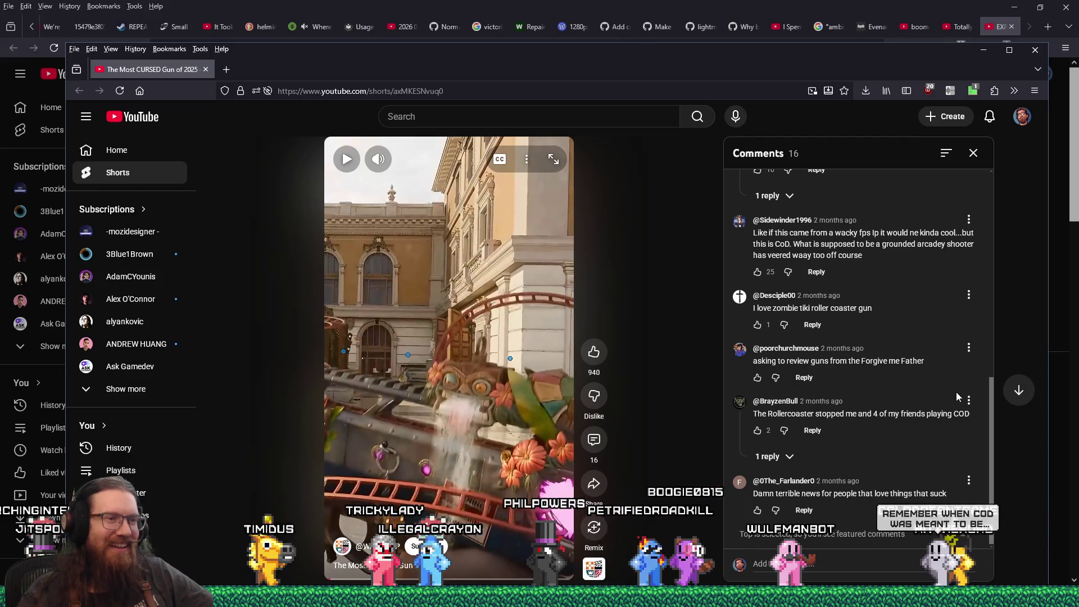
left_click_drag(816, 493, 914, 494)
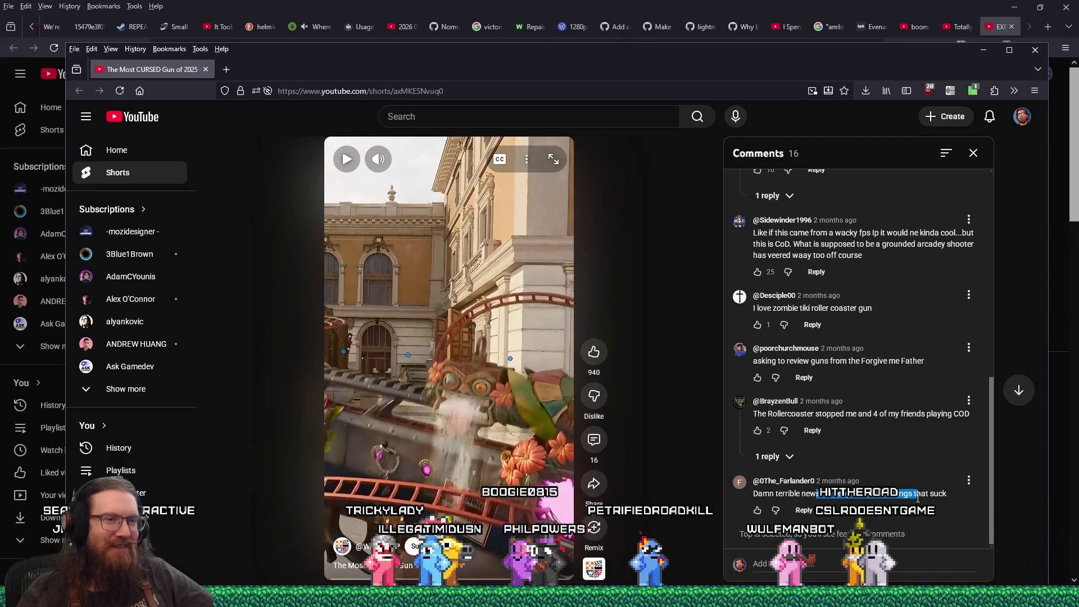
key("ctrl+w")
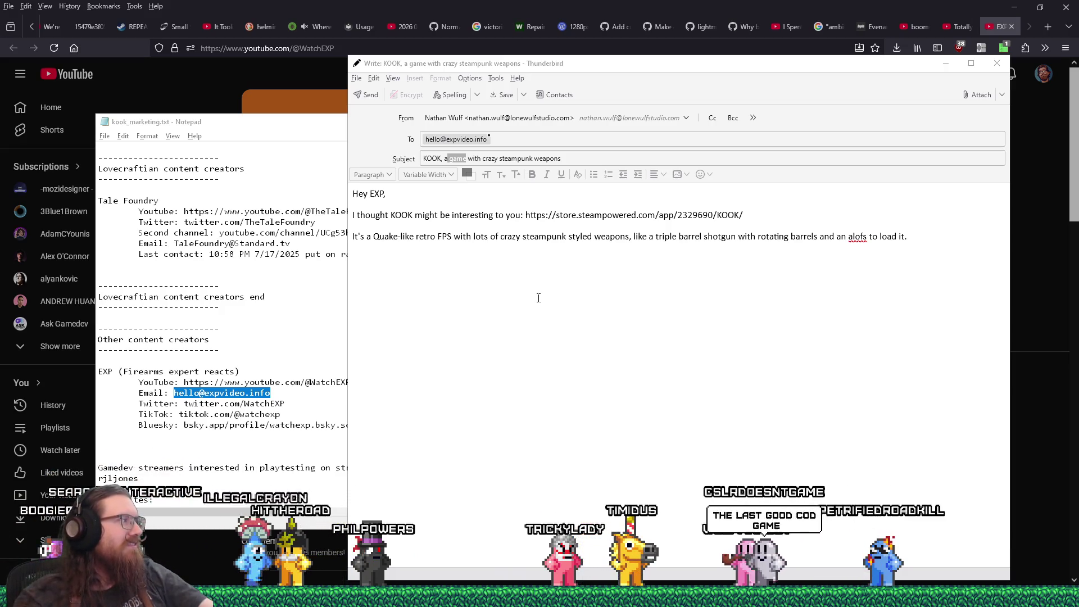
Dismiss the EXP channel details popup and search YouTube for 'alofs'
left_click(405, 42)
left_click(499, 79)
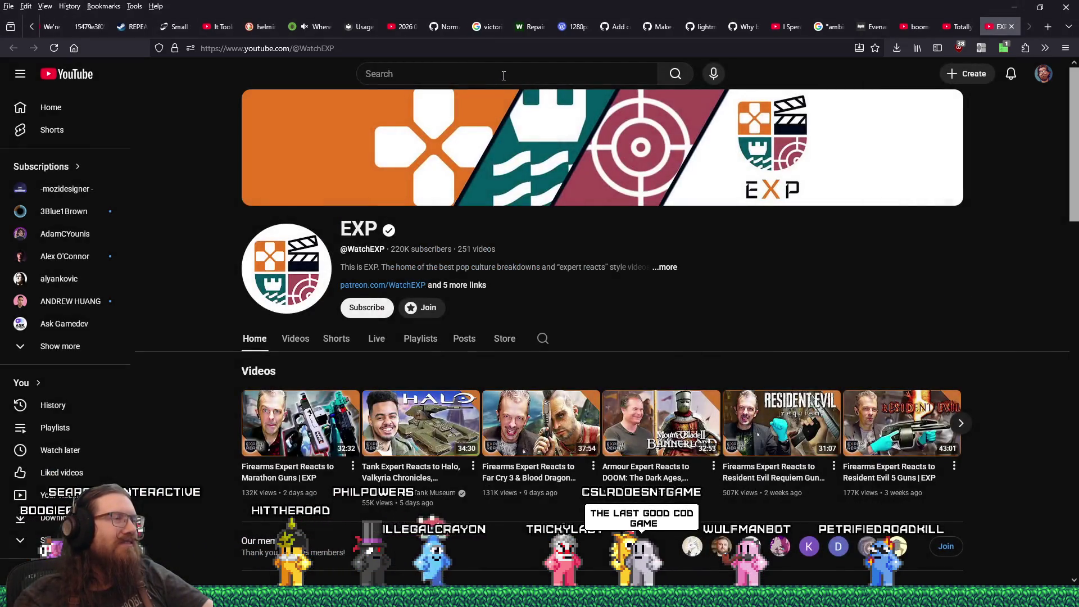
type("alofs")
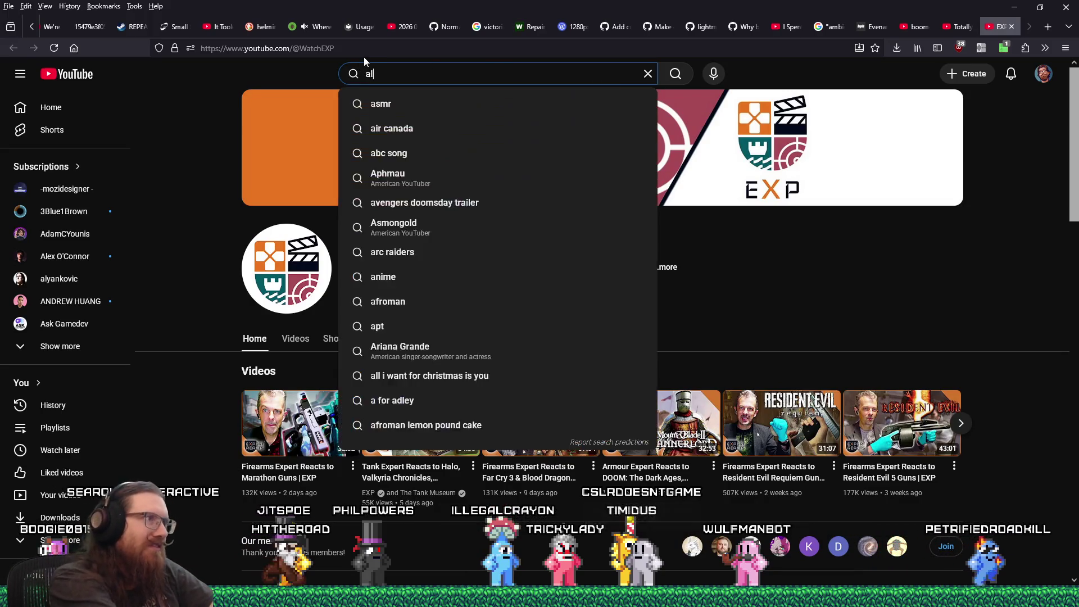
key("Return")
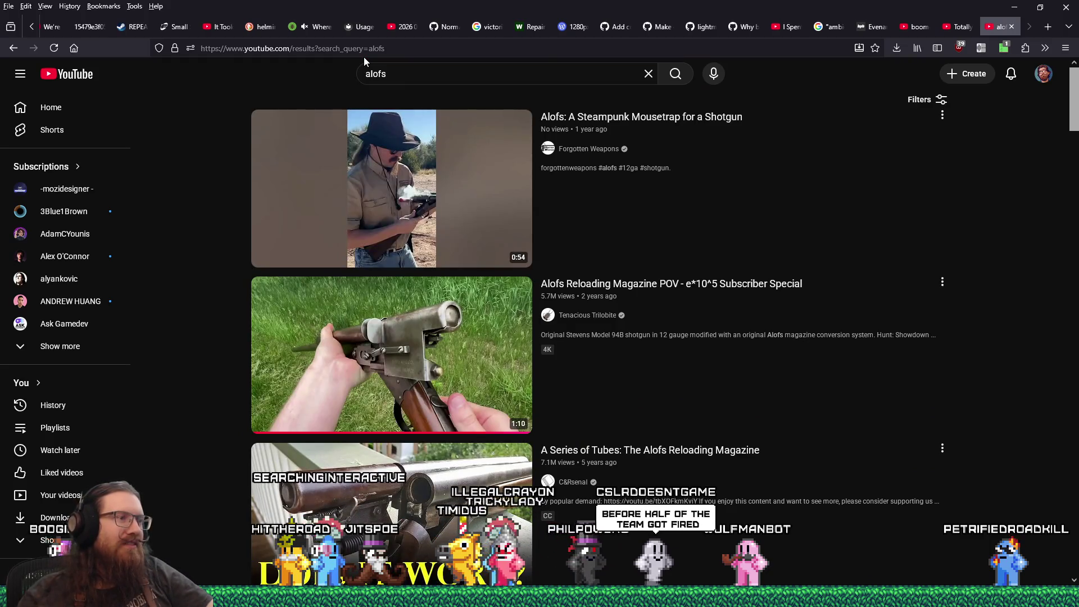
key("alt+Tab")
key("alt+Tab")
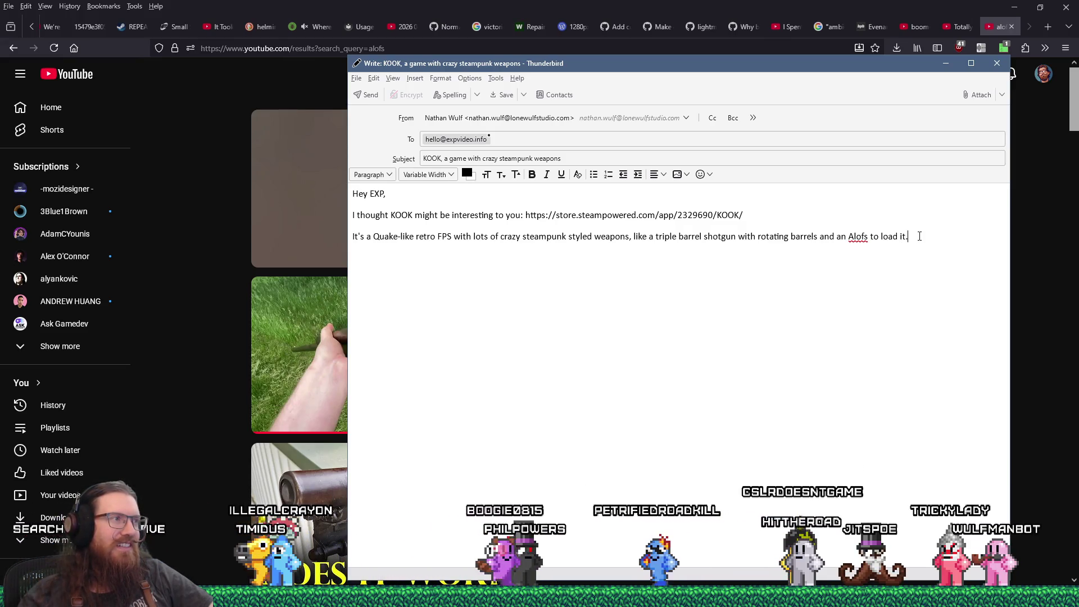
left_click_drag(482, 68, 696, 67)
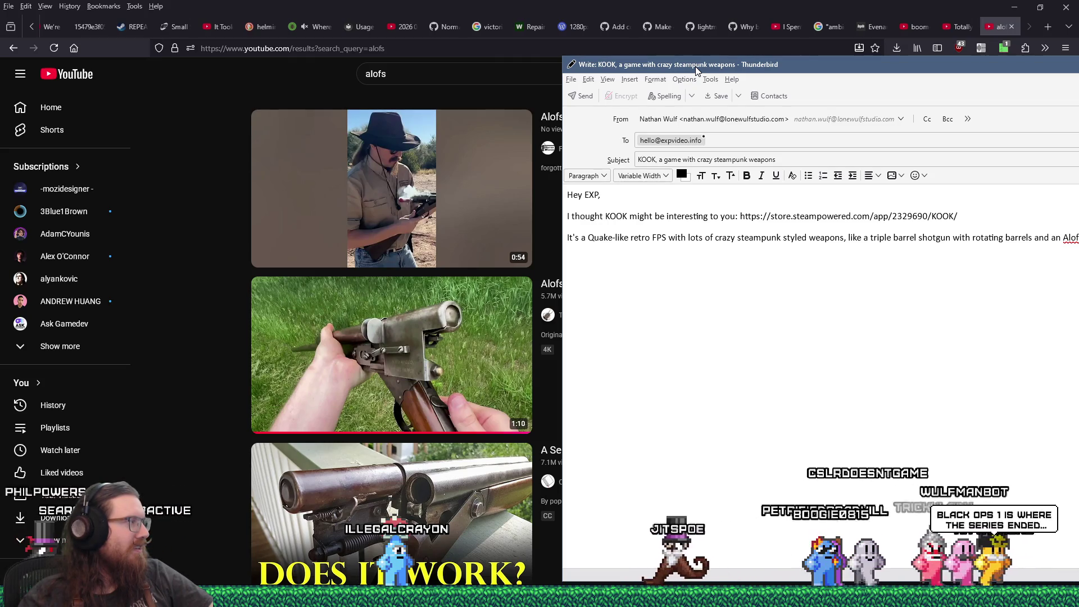
left_click_drag(696, 66, 501, 69)
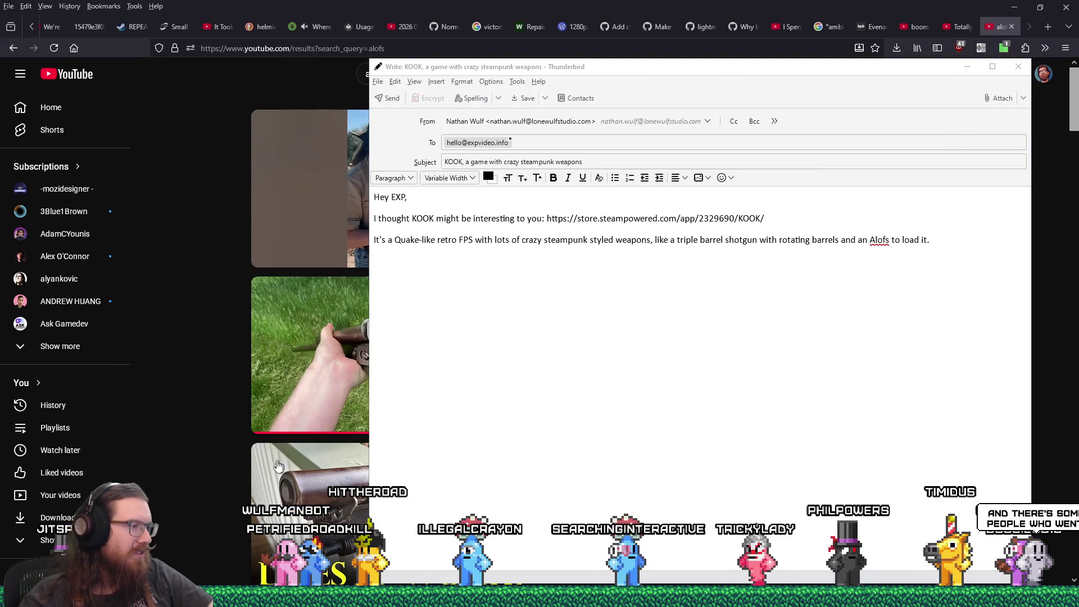
mouse_move(145, 603)
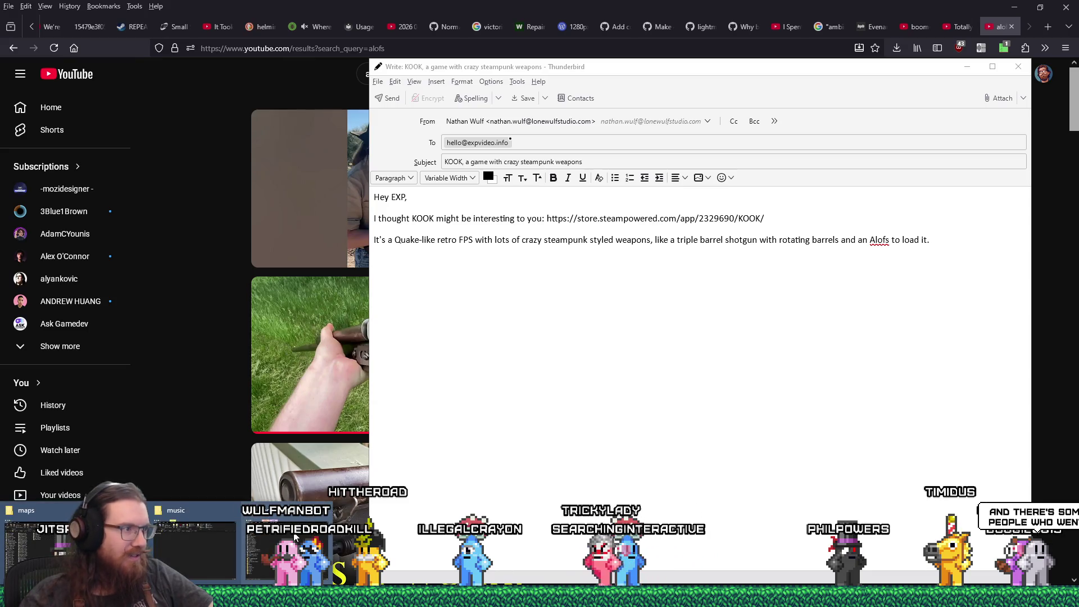
Copy sj3_jitspoe_1f.bsp and sj3_jitspoe_1f.lit from the alkaline maps folder
left_click(295, 538)
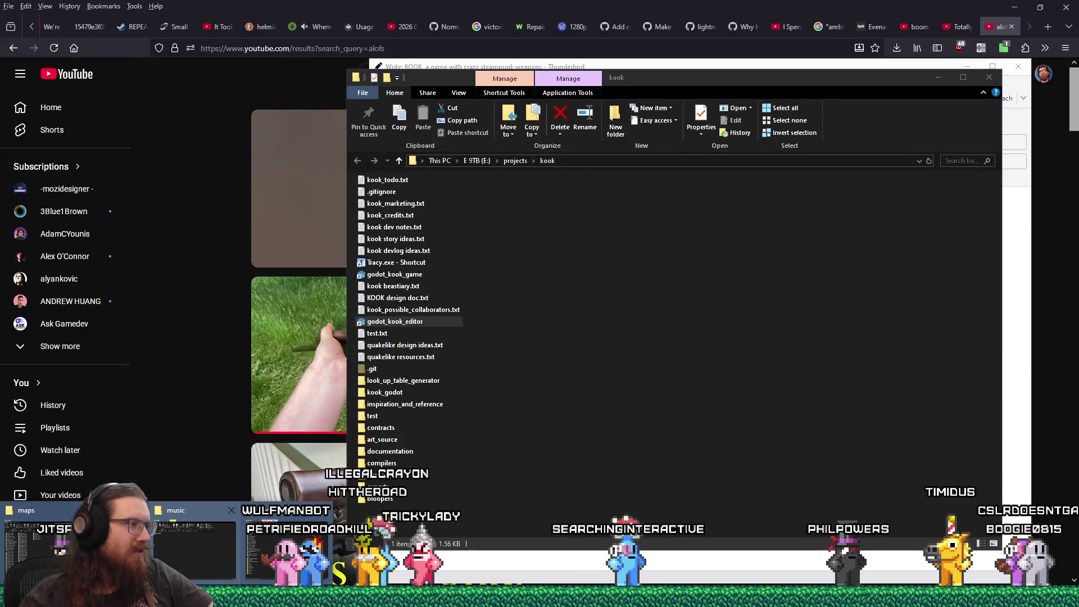
left_click(171, 551)
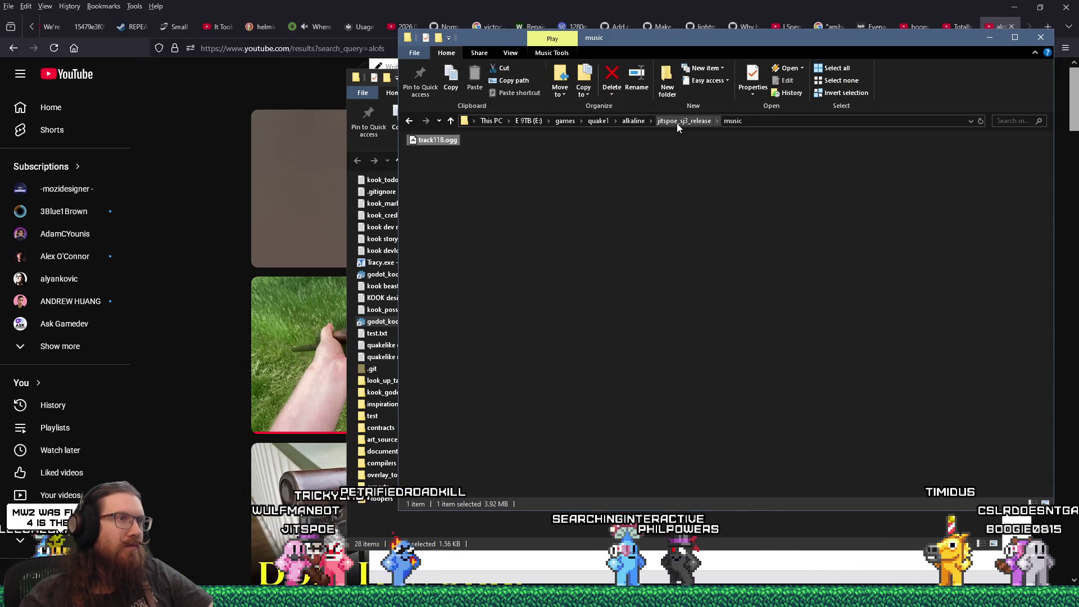
left_click(640, 121)
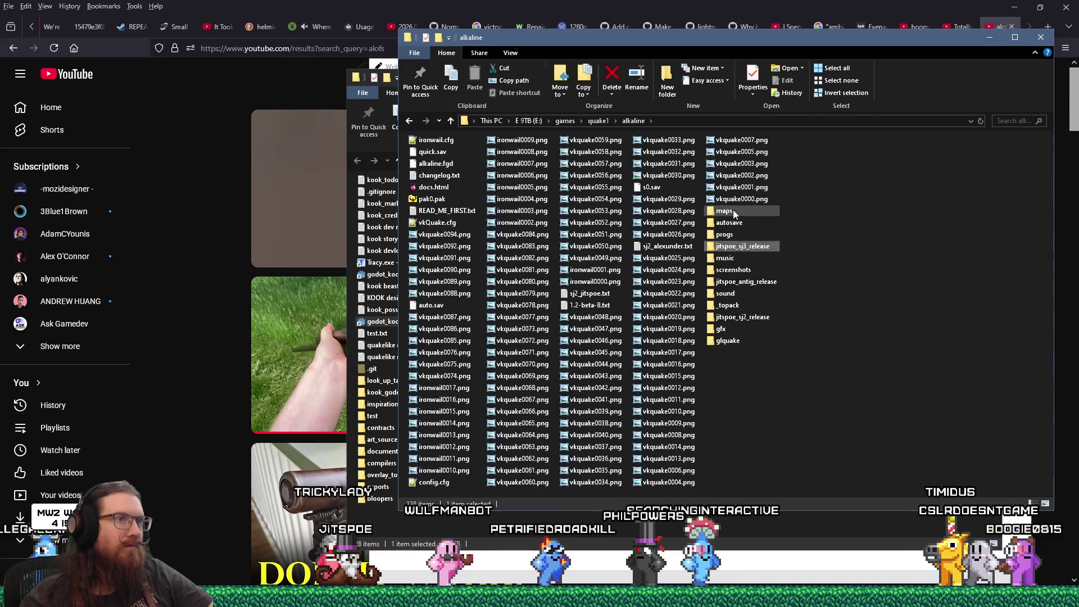
double_click(730, 211)
left_click(491, 141)
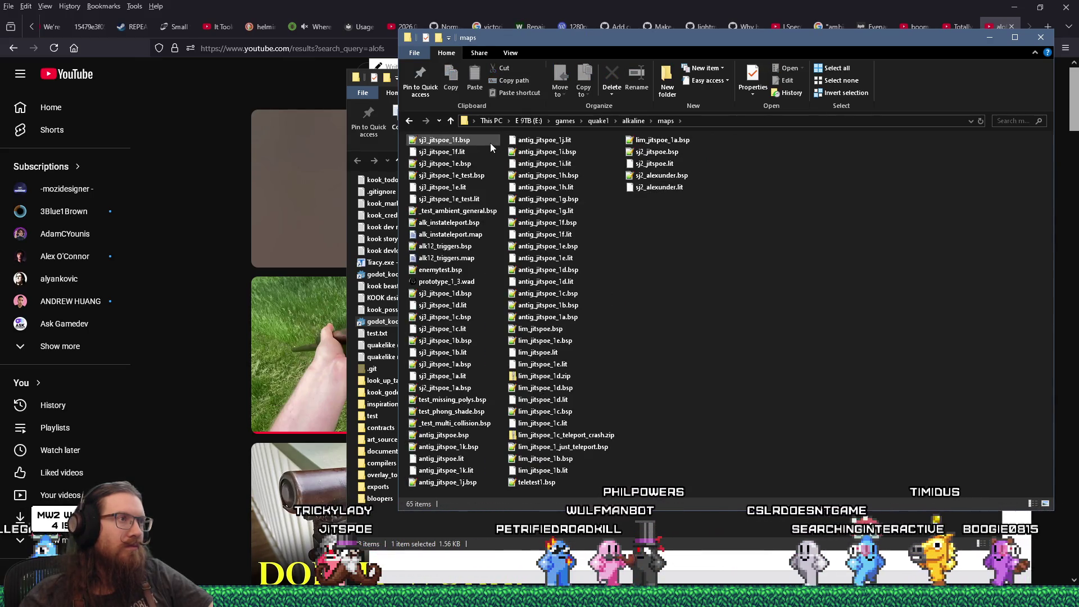
left_click(461, 152, "shift")
right_click(461, 151)
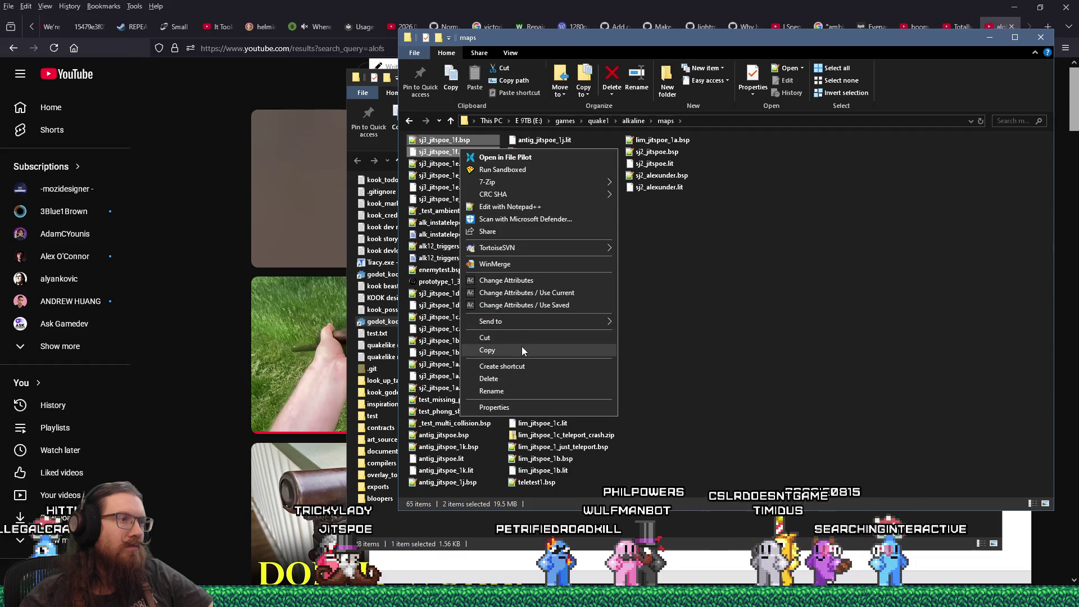
left_click(520, 346)
Paste the 1f files into jitspoe_sj3_release\maps and delete the old sj3_jitspoe.bsp and .lit
left_click(633, 123)
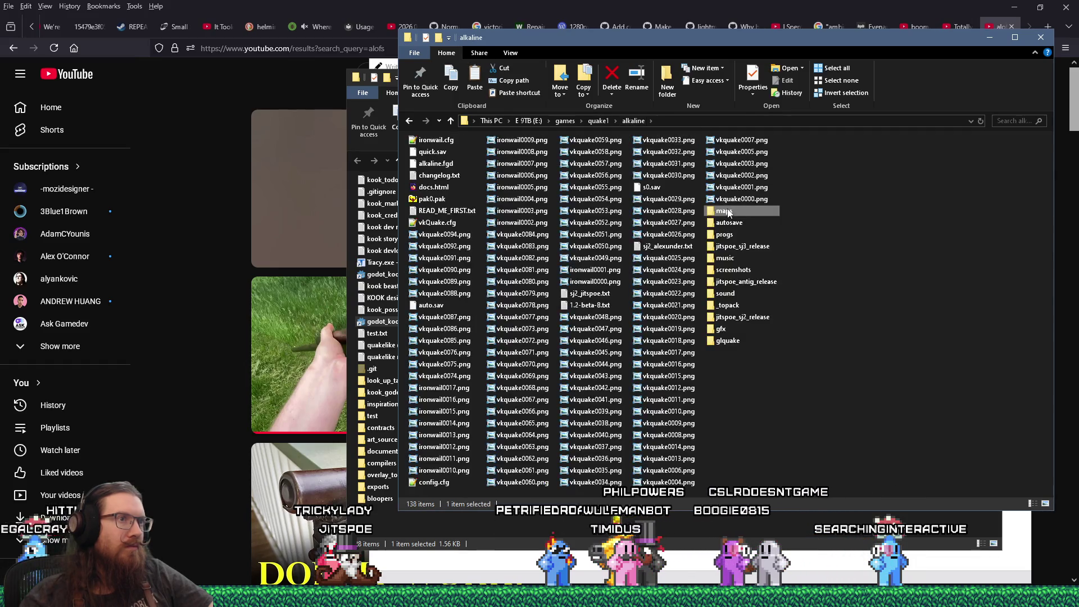
double_click(729, 248)
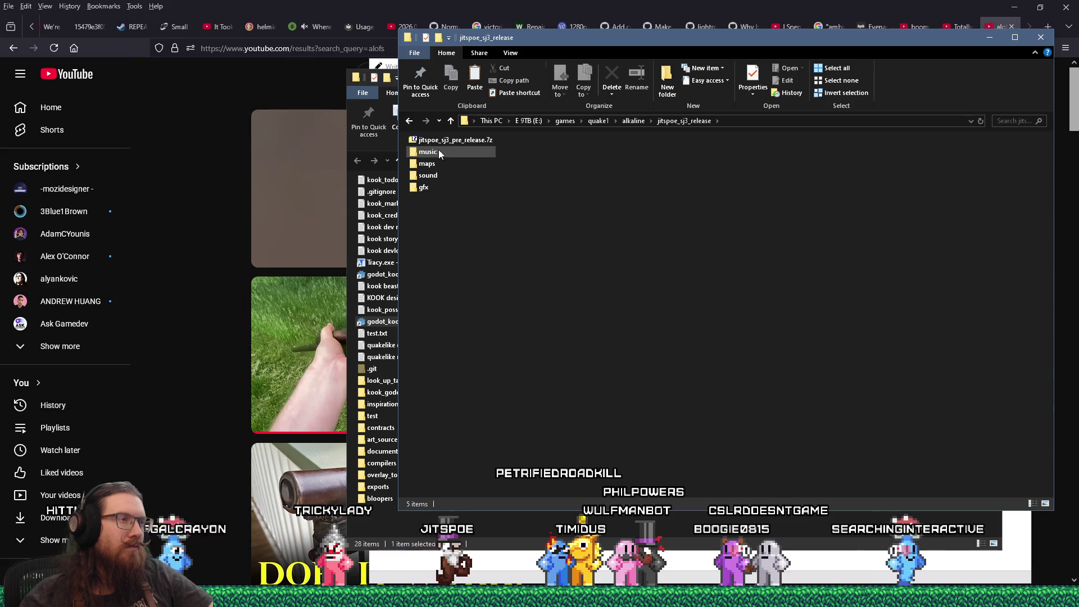
mouse_move(437, 174)
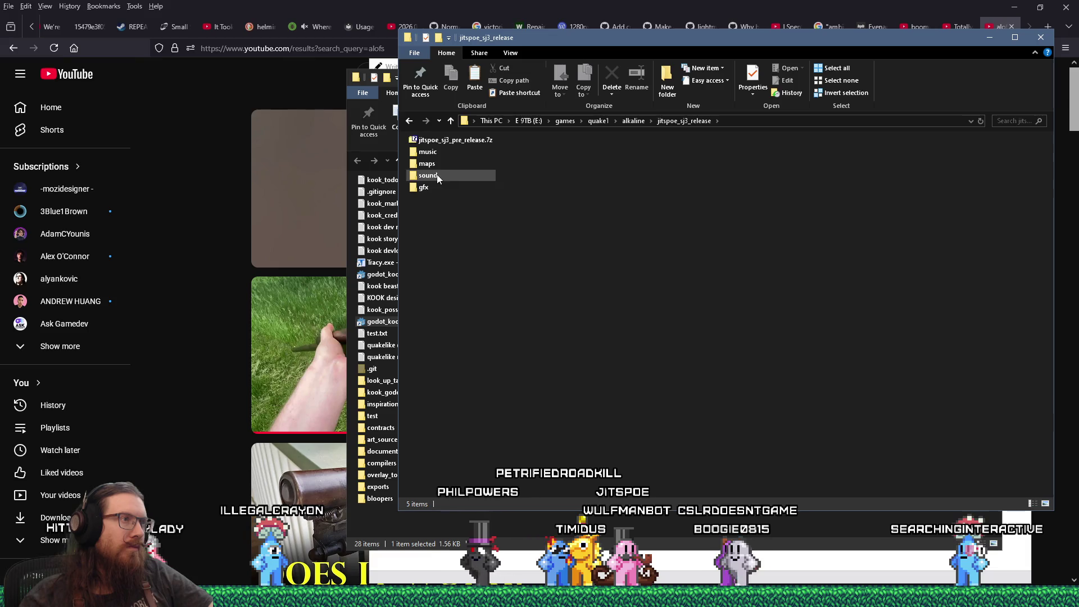
double_click(437, 164)
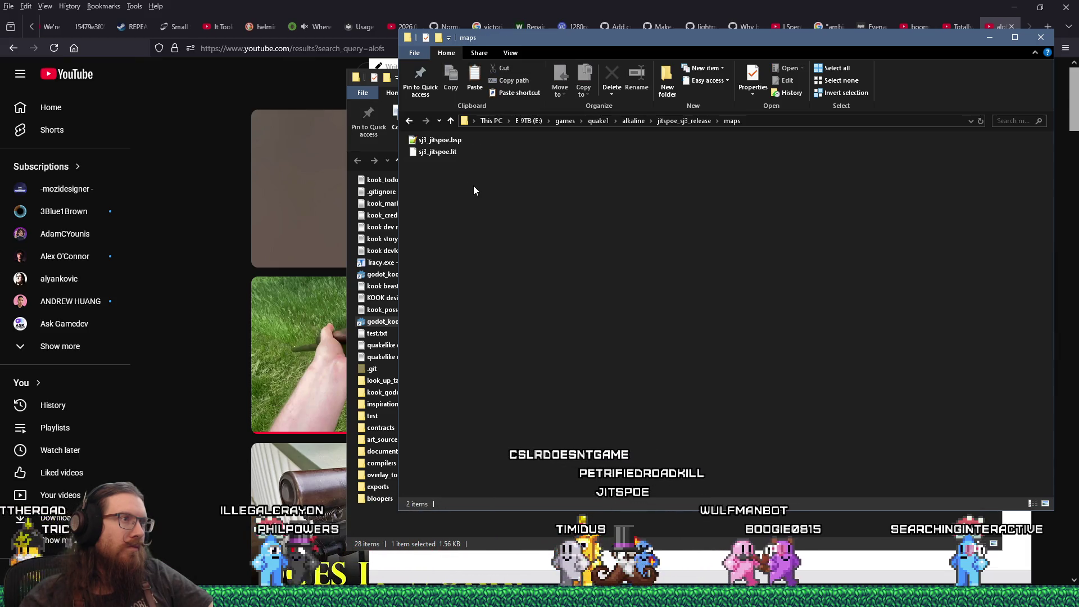
right_click(473, 186)
left_click(514, 267)
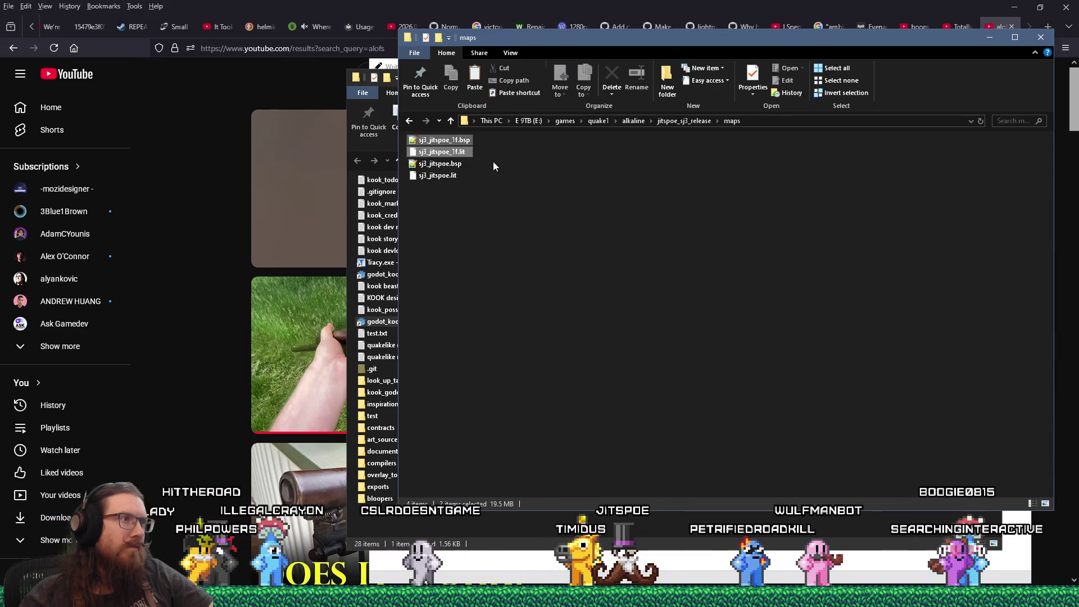
left_click_drag(477, 181, 445, 169)
right_click(445, 168)
left_click(500, 400)
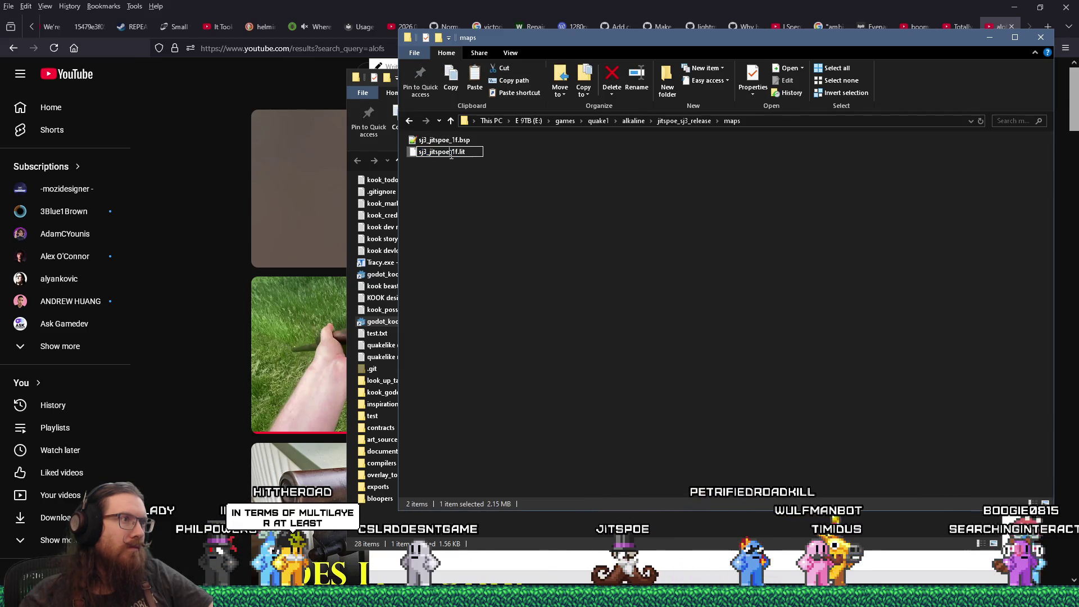
Rename the copies to sj3_jitspoe.lit and sj3_jitspoe.bsp by removing the _1f suffix
key("Delete")
key("Delete")
key("Delete")
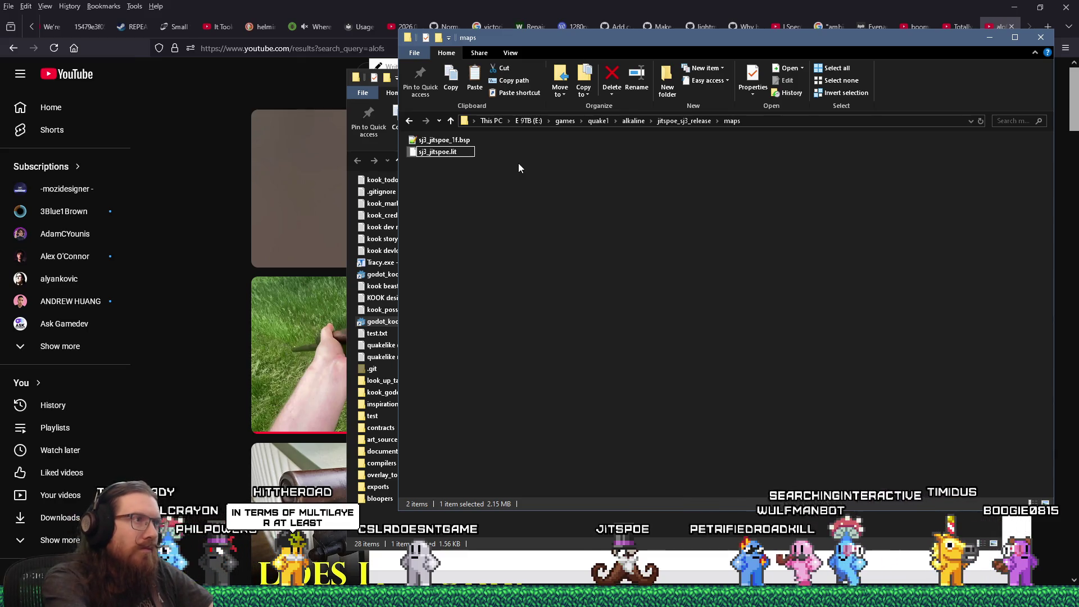
key("Return")
left_click(450, 153)
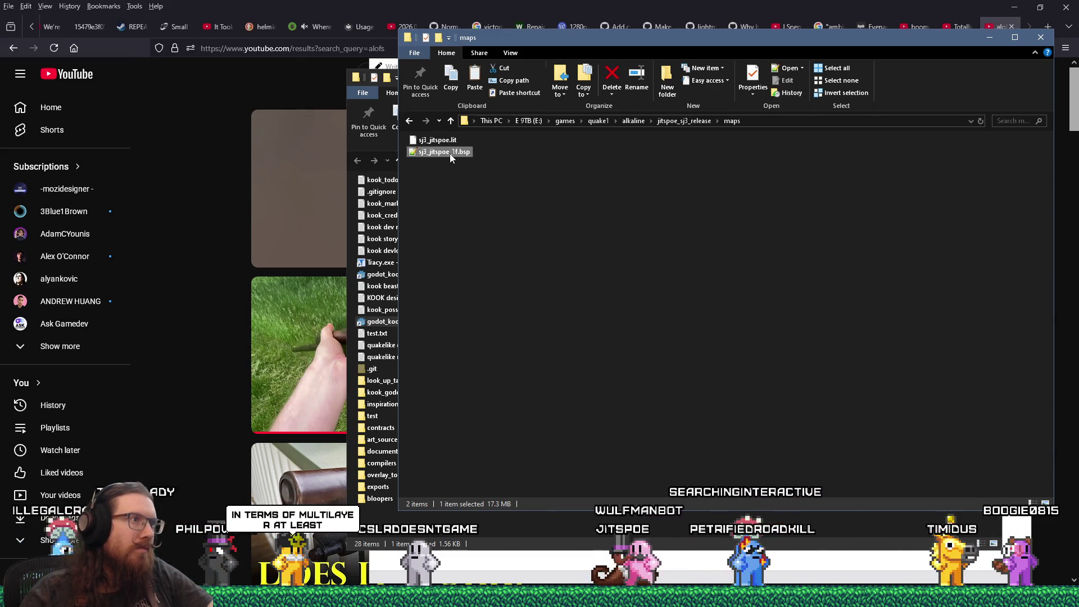
left_click_drag(450, 154, 455, 158)
key("BackSpace")
key("BackSpace")
key("Return")
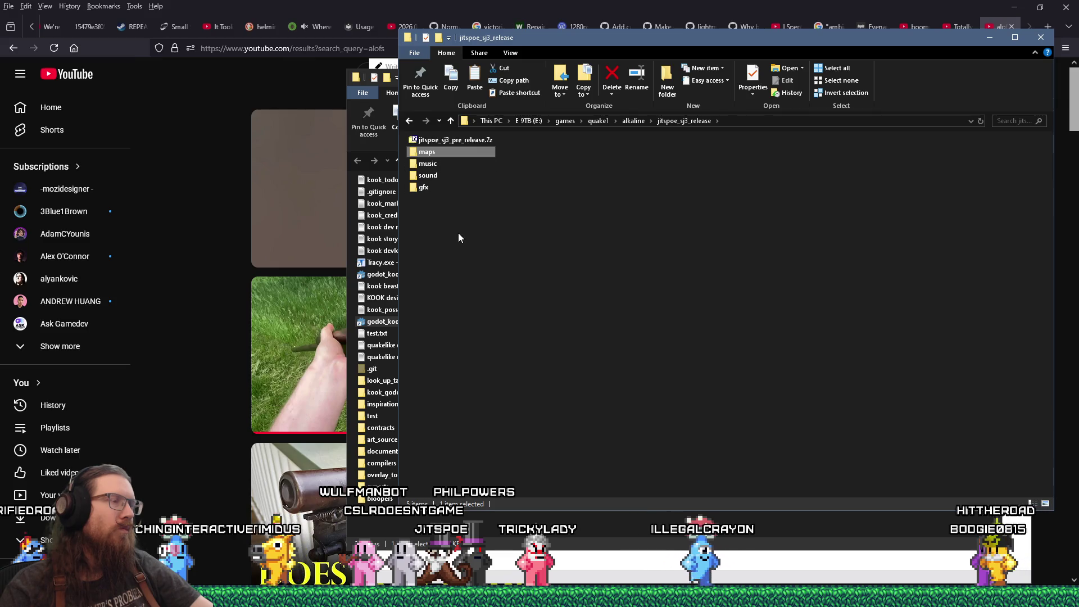
Check the contents of the release's sound and gfx folders, then return to jitspoe_sj3_release
double_click(433, 174)
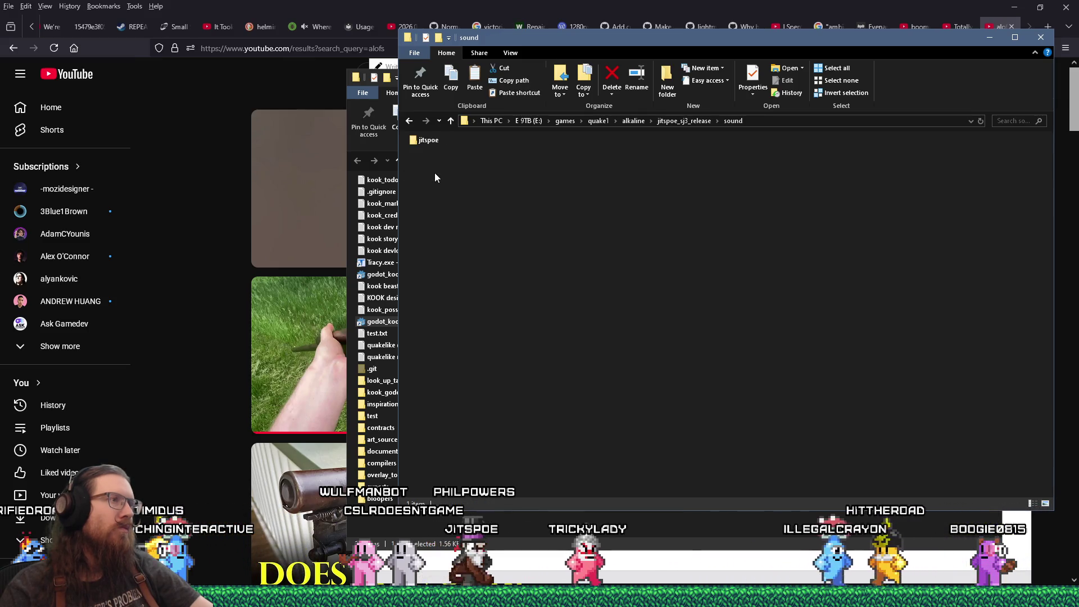
double_click(431, 141)
left_click(450, 121)
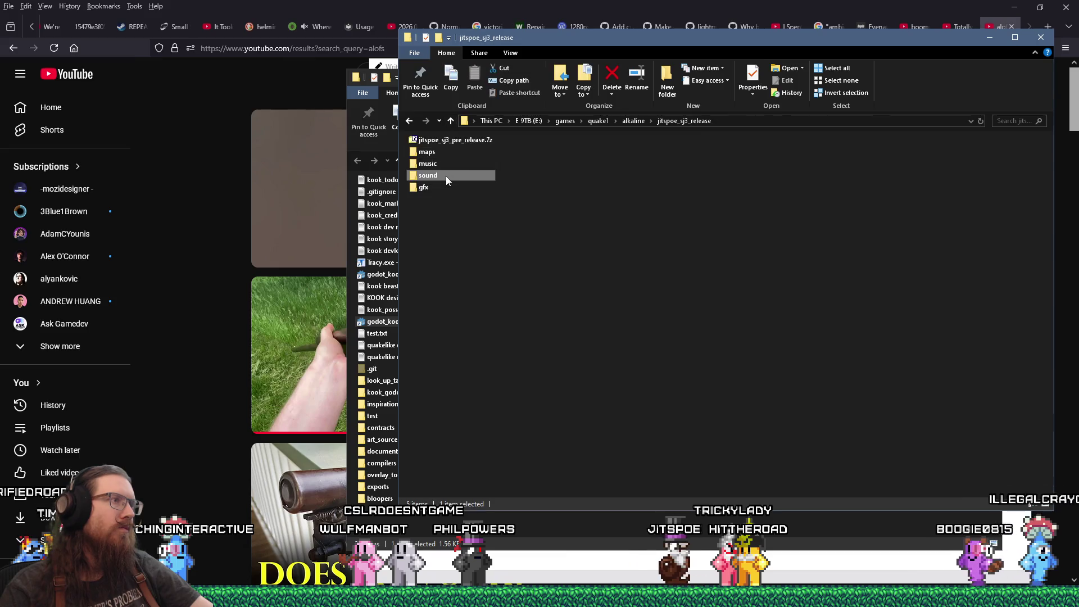
double_click(431, 190)
double_click(433, 139)
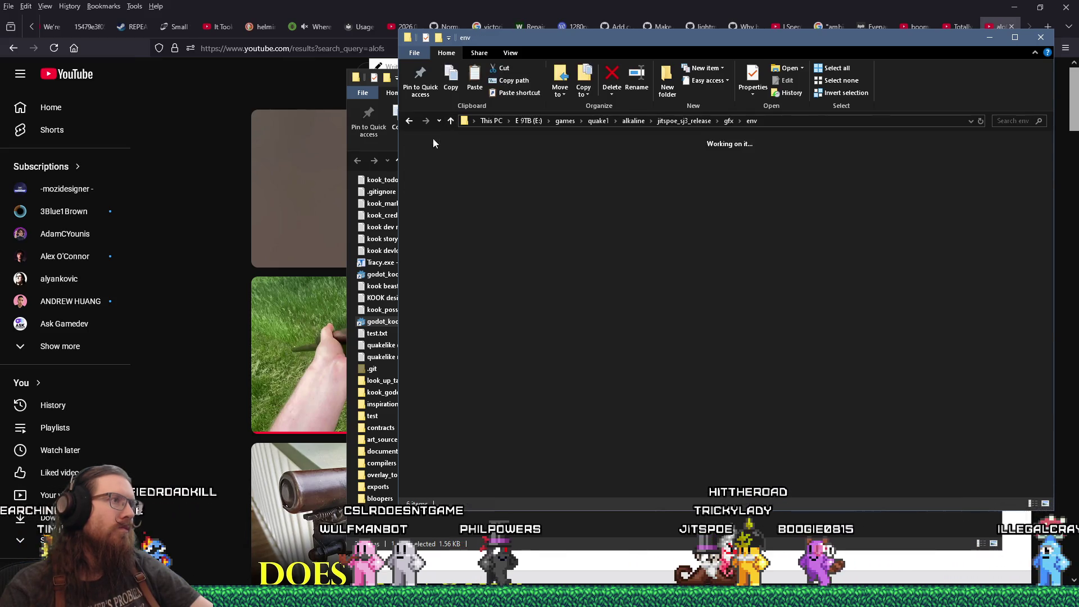
left_click(451, 121)
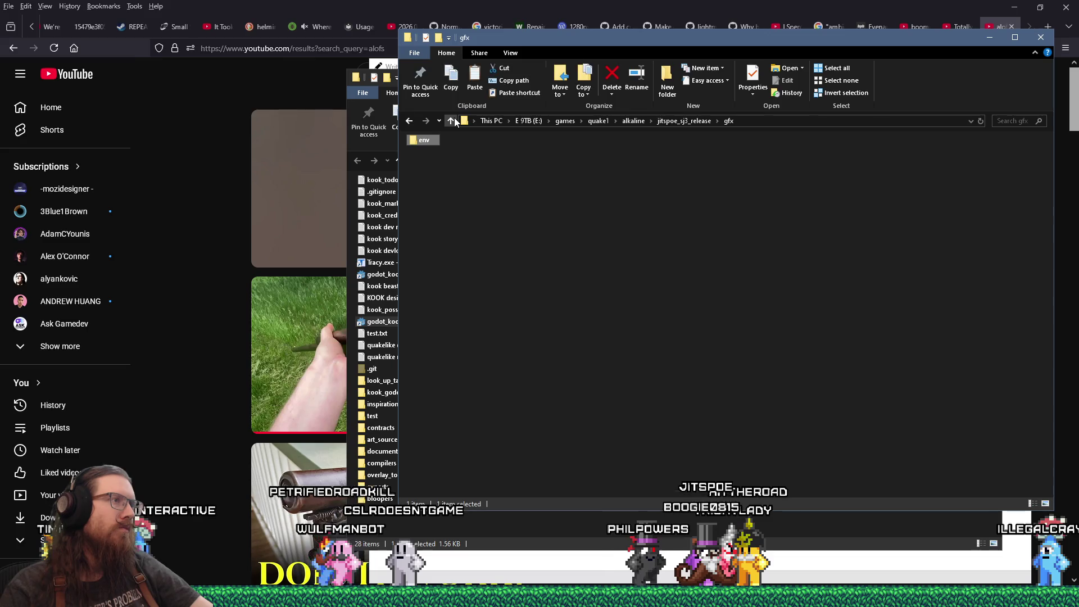
left_click(451, 120)
Zip the maps, music, sound and gfx folders with 7-Zip and rename the archive jitspoe_sj3_release_1f.zip
left_click_drag(508, 221, 425, 152)
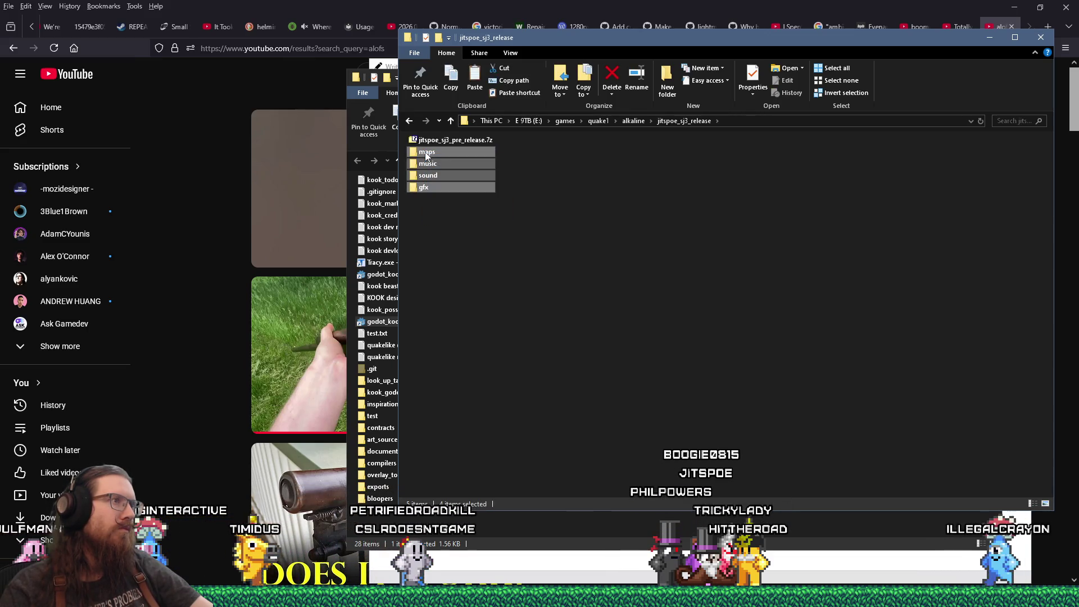
right_click(425, 152)
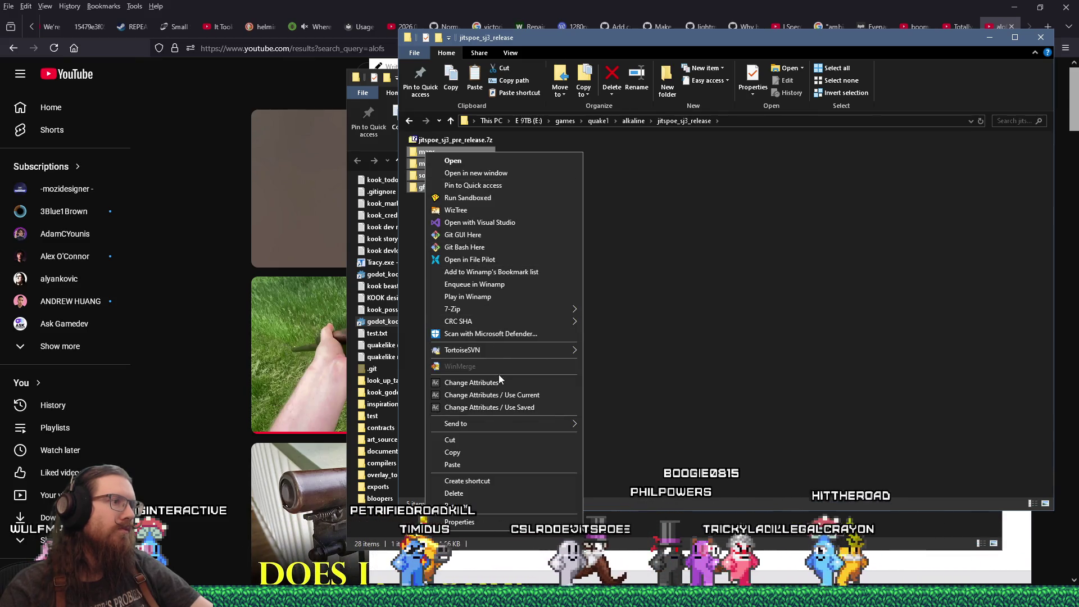
mouse_move(497, 326)
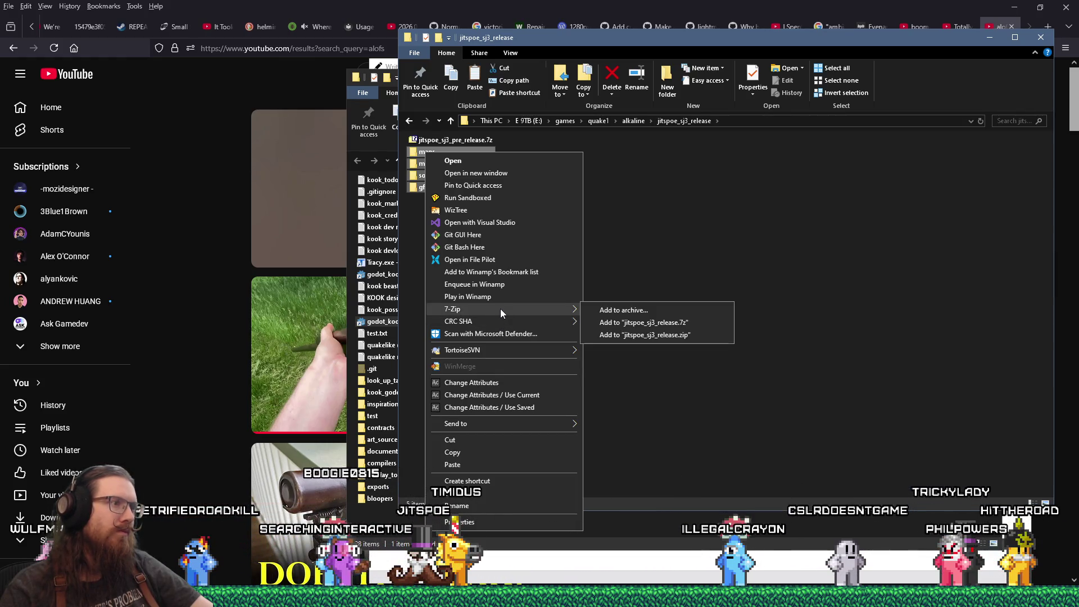
left_click(689, 337)
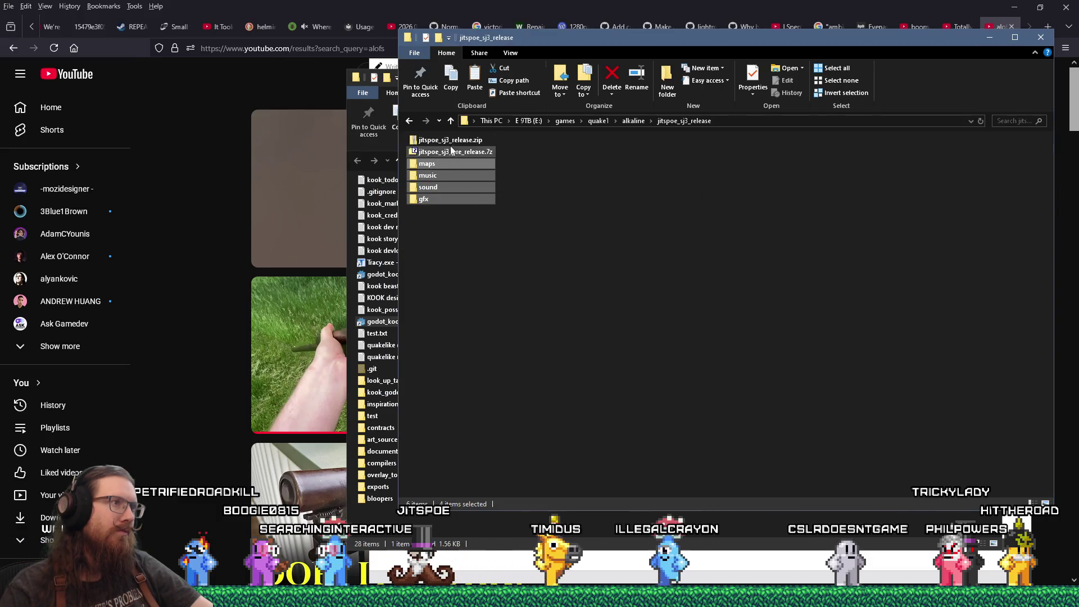
left_click(462, 144)
left_click(471, 141)
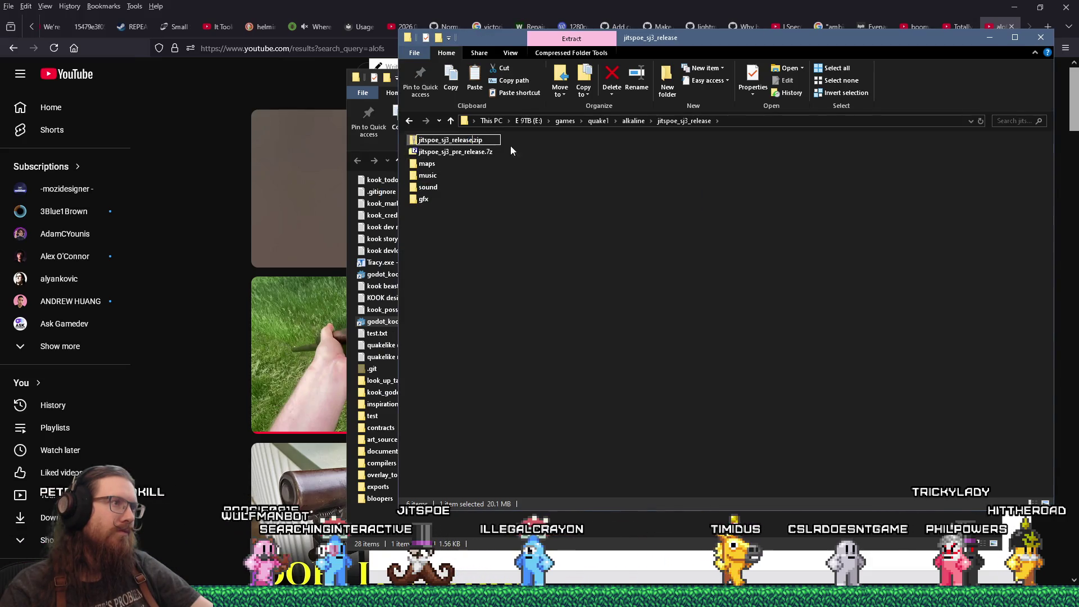
type("_1f")
key("Return")
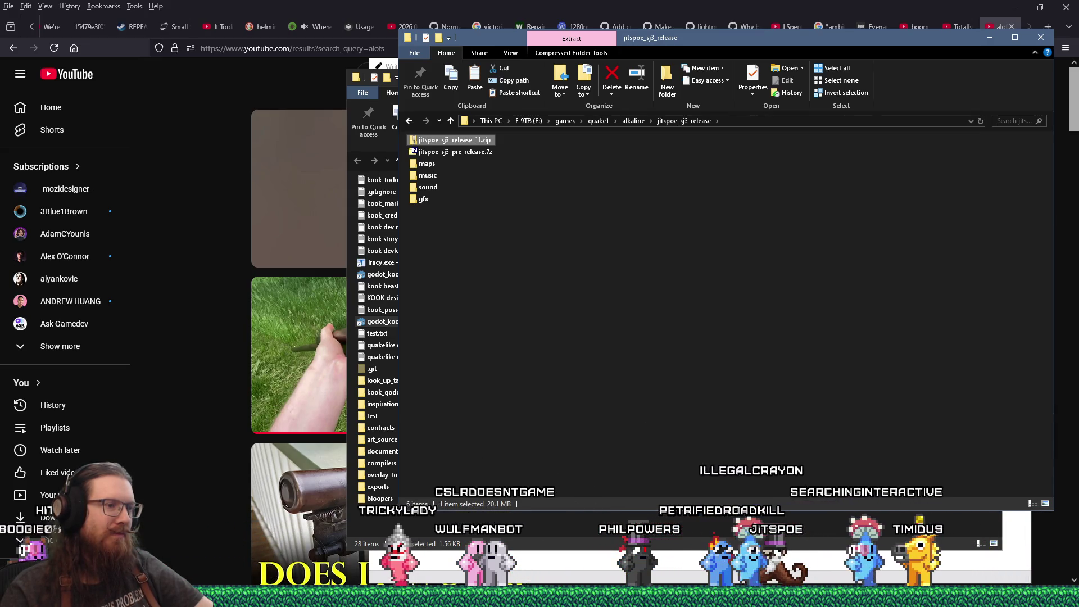
left_click(512, 599)
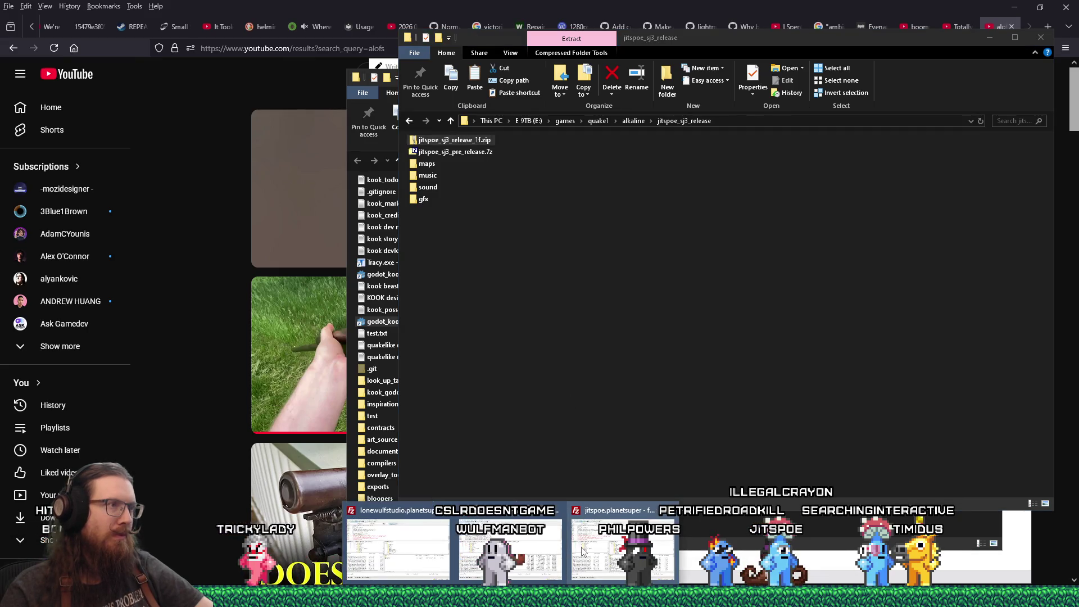
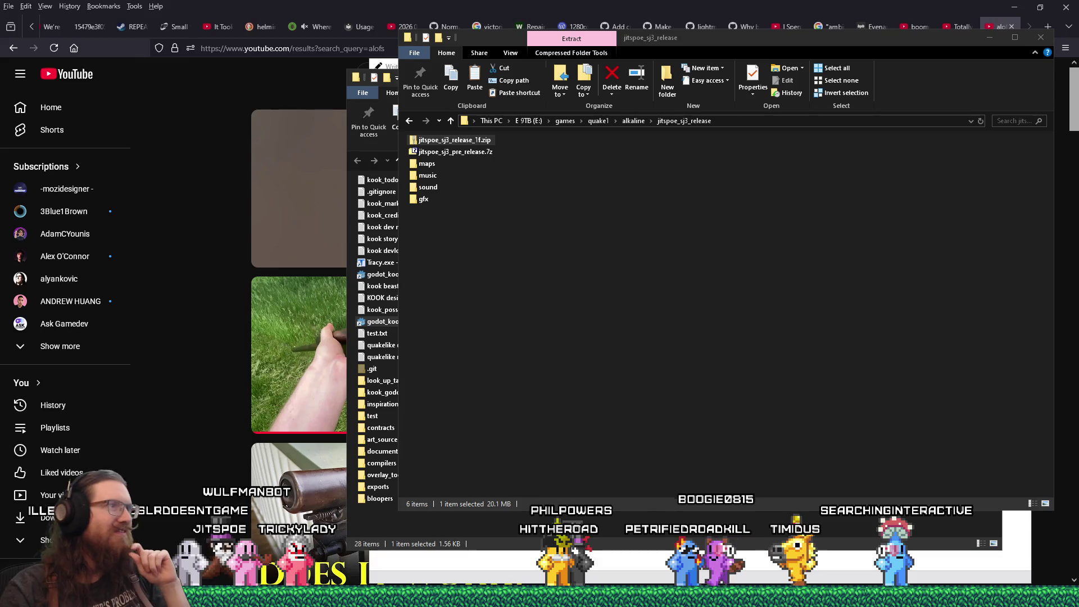
Select jitspoe_sj3_release_1f.zip and move the release folder window further right
left_click(492, 232)
mouse_move(470, 140)
left_mouse_down()
mouse_move(115, 211)
mouse_move(0, 213)
left_mouse_up()
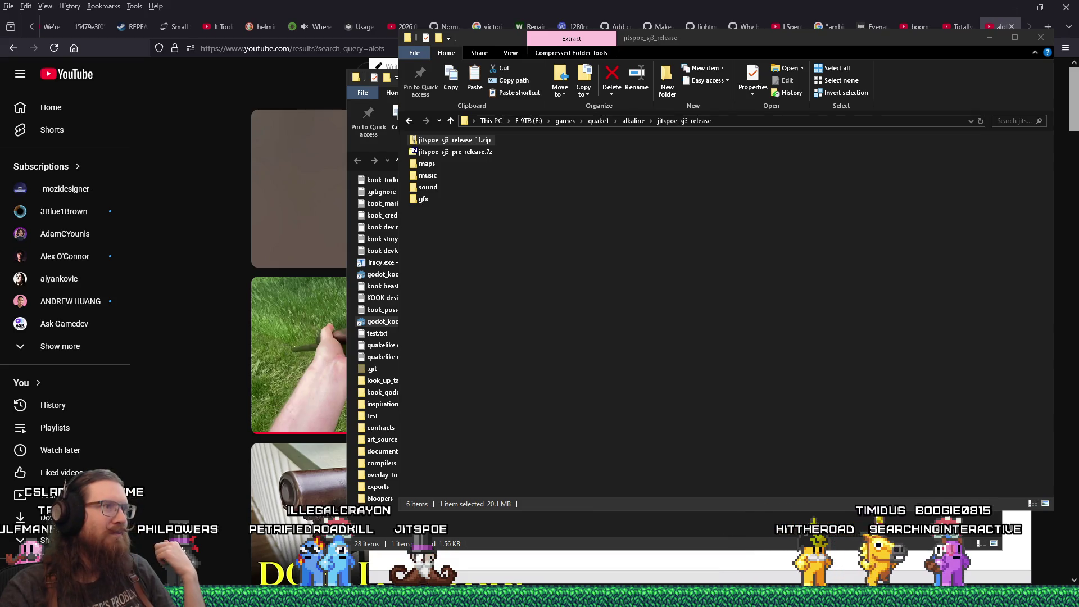
left_click_drag(494, 41, 562, 42)
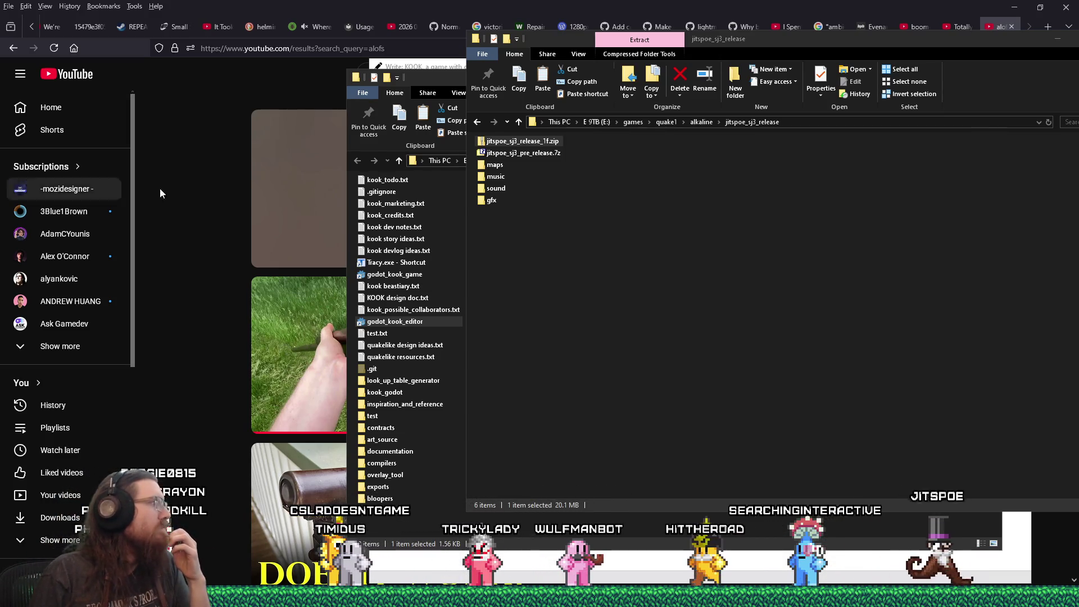
left_click_drag(523, 141, 333, 166)
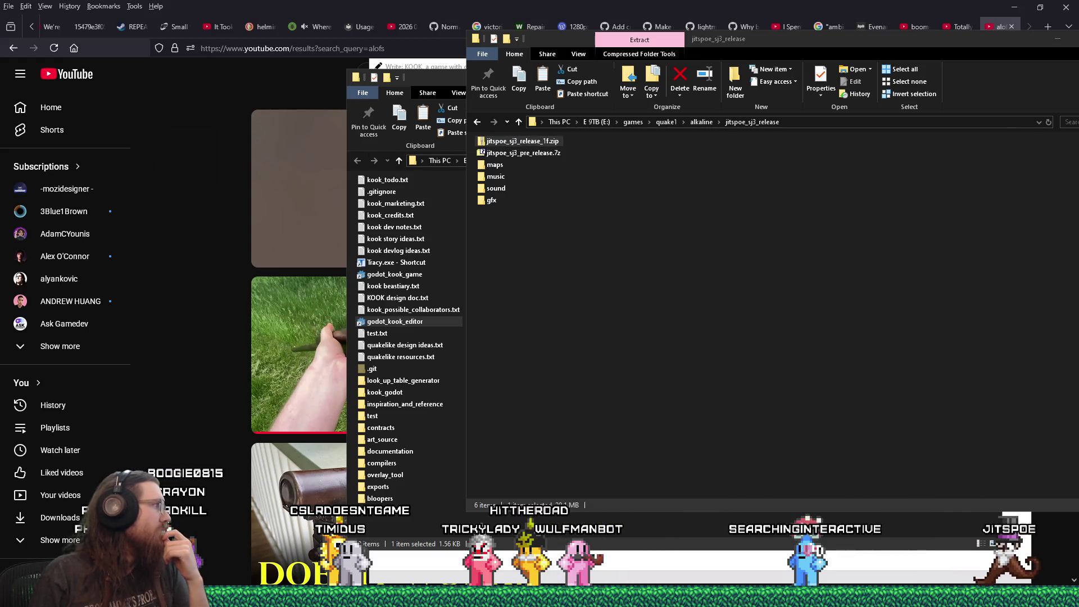
Copy the full file name 'jitspoe_sj3_release_1f.zip' and switch to the Quake Mapping Discord window
left_click(565, 141)
key("F2")
key("ctrl+a")
right_click(482, 141)
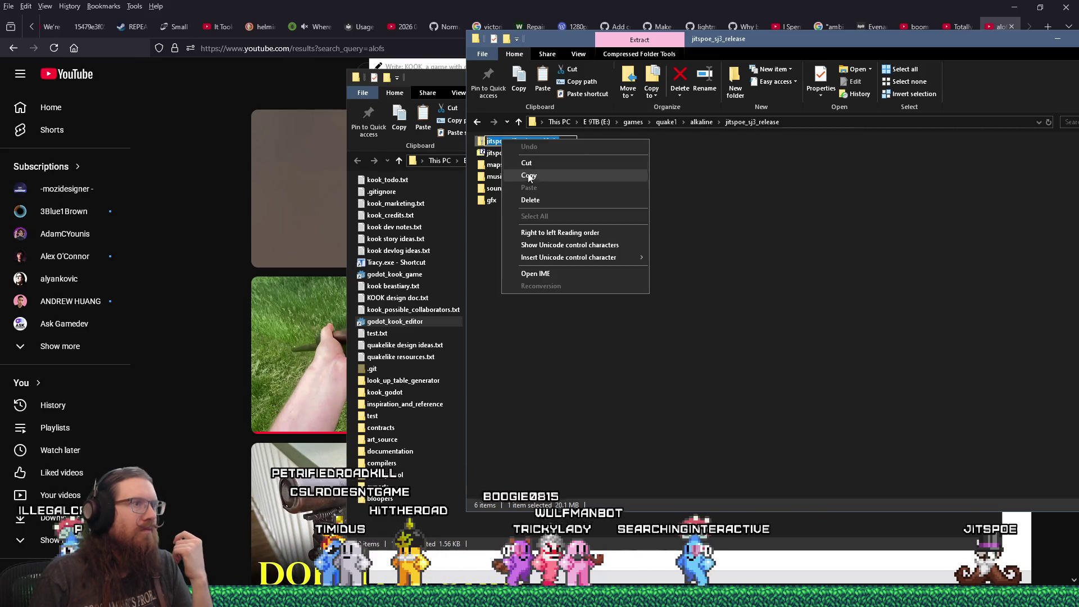
left_click(540, 176)
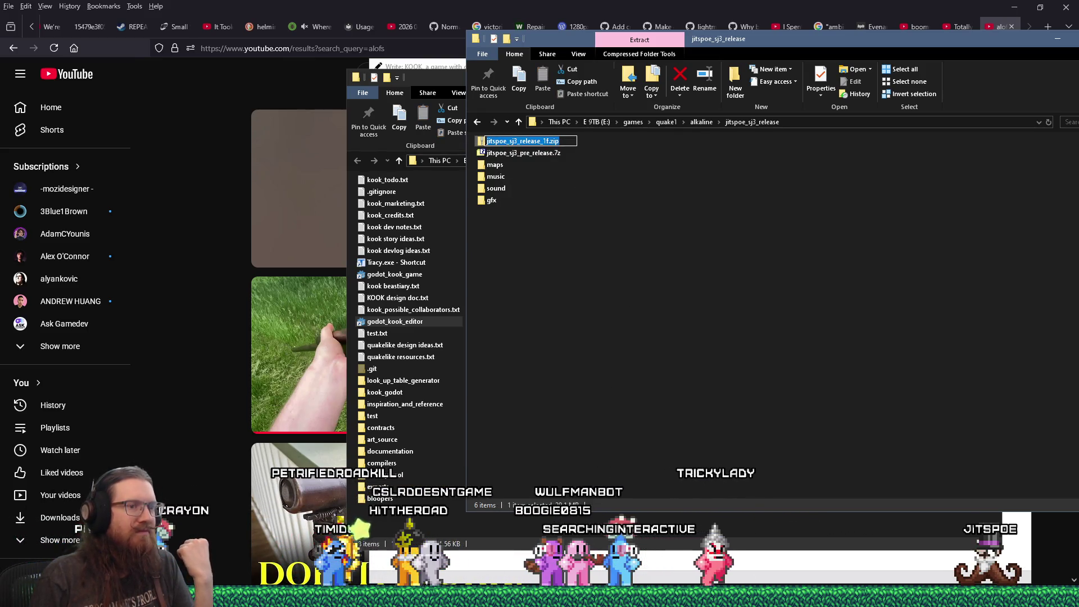
key("alt+Tab")
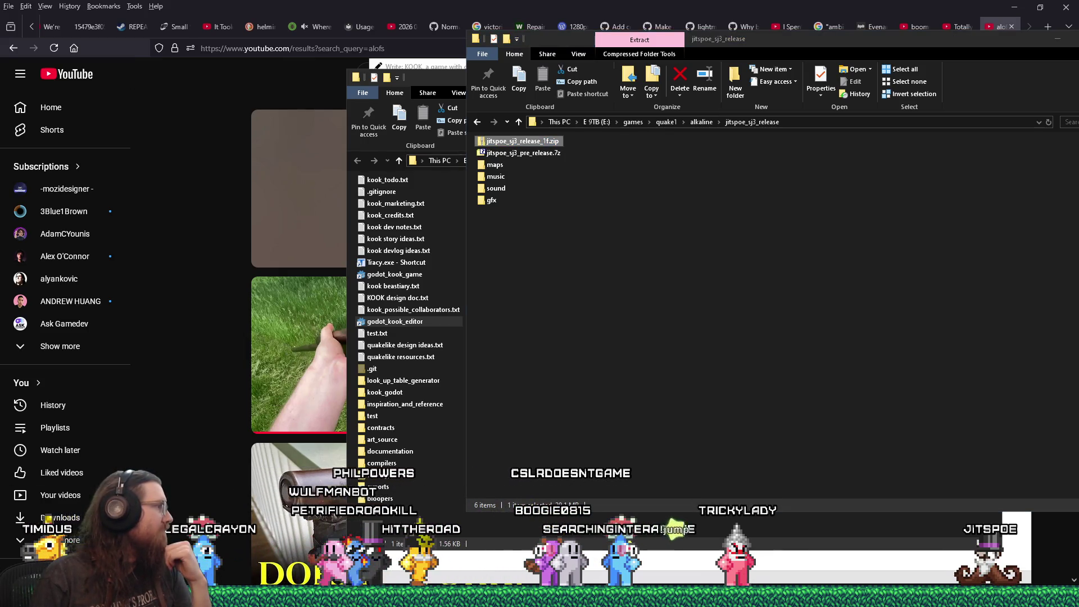
key("alt+Tab")
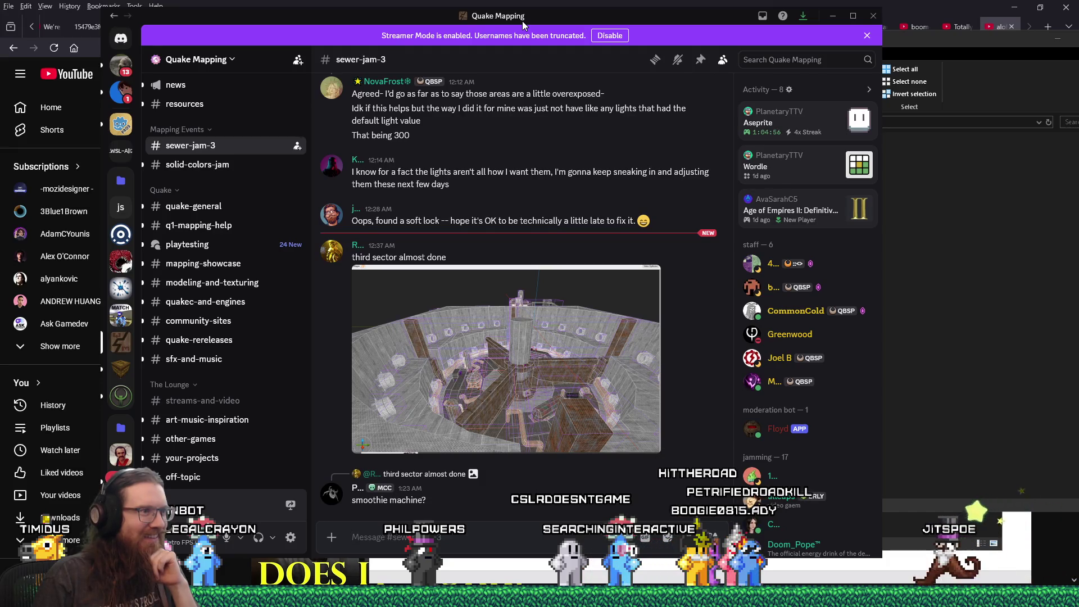
left_click(512, 384)
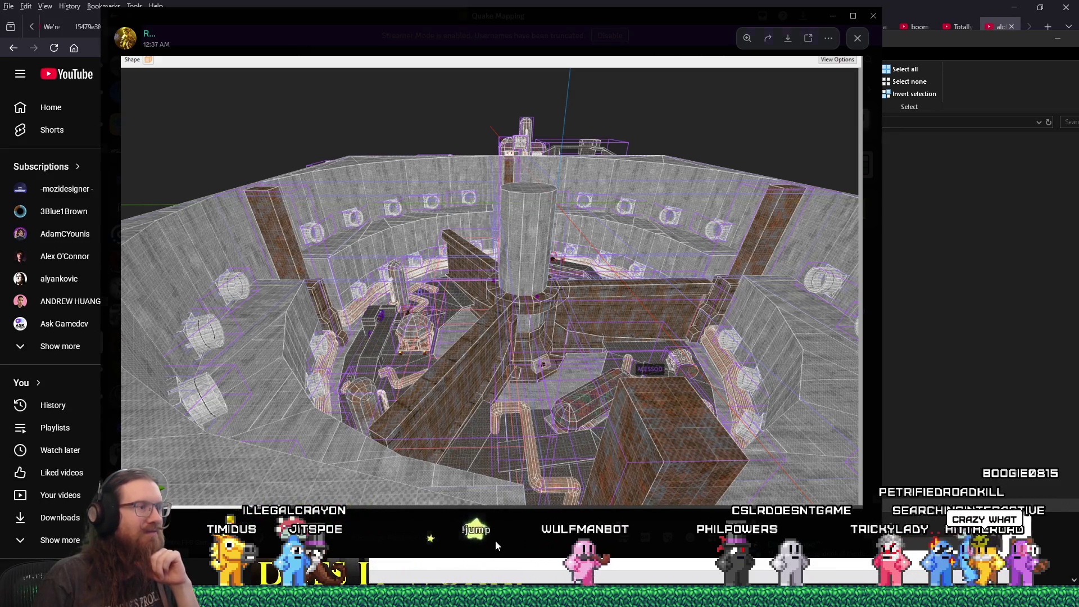
left_click(495, 540)
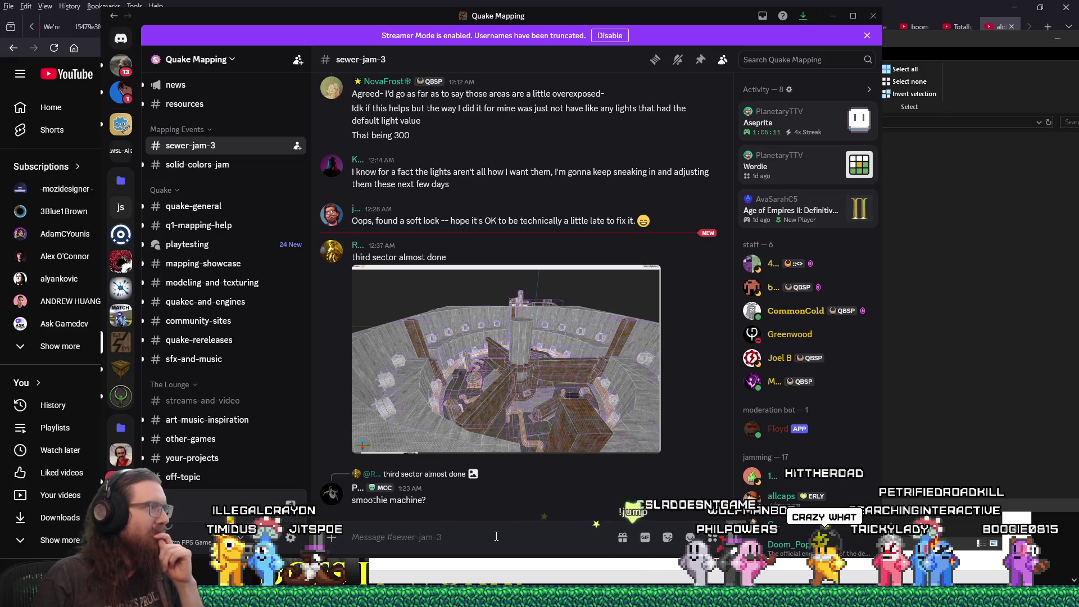
left_click(494, 410)
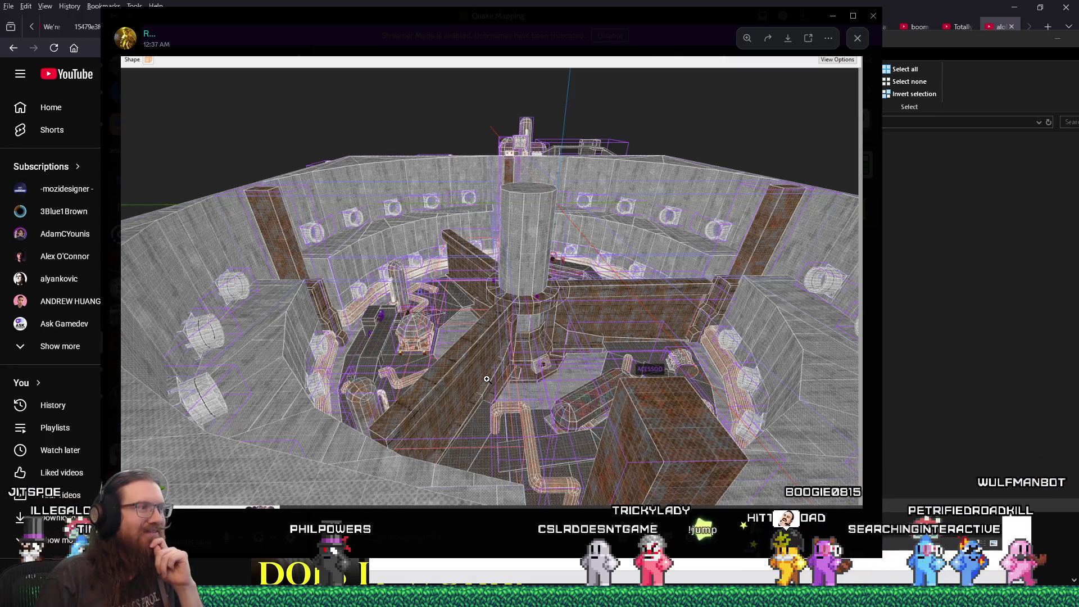
left_click(569, 536)
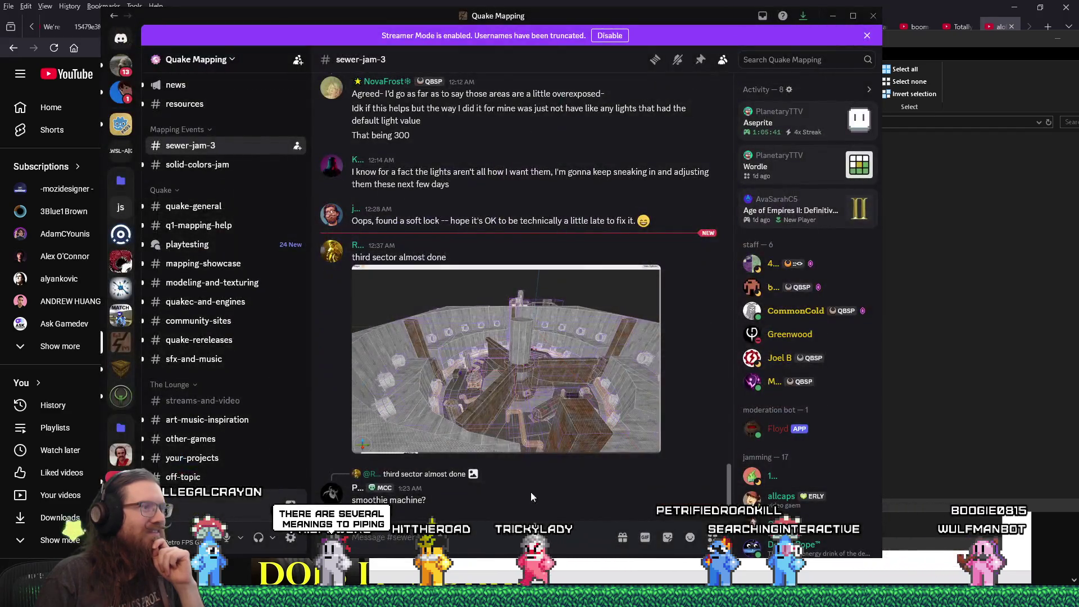
mouse_move(565, 10)
left_mouse_down()
mouse_move(616, 22)
mouse_move(615, 0)
left_mouse_up()
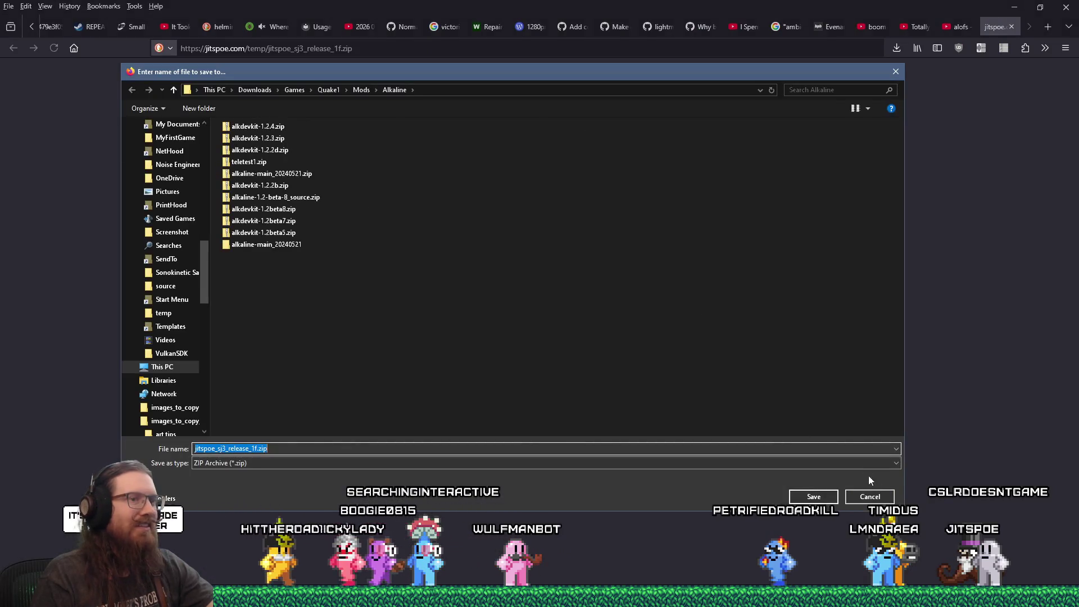
Cancel saving the release zip and close the download and alofs search tabs
left_click(878, 494)
left_click(1012, 27)
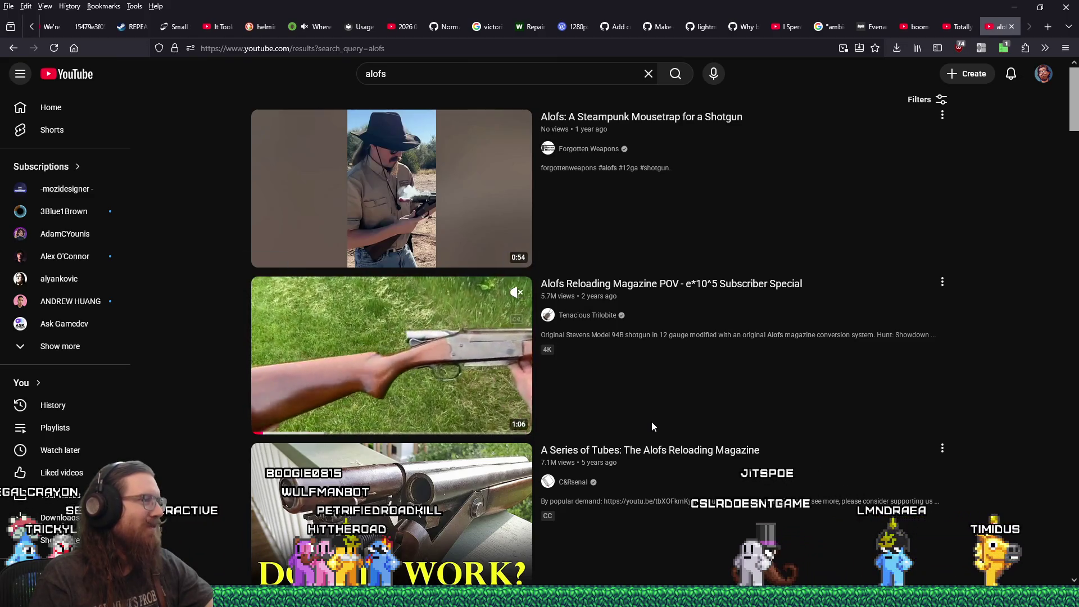
mouse_move(493, 468)
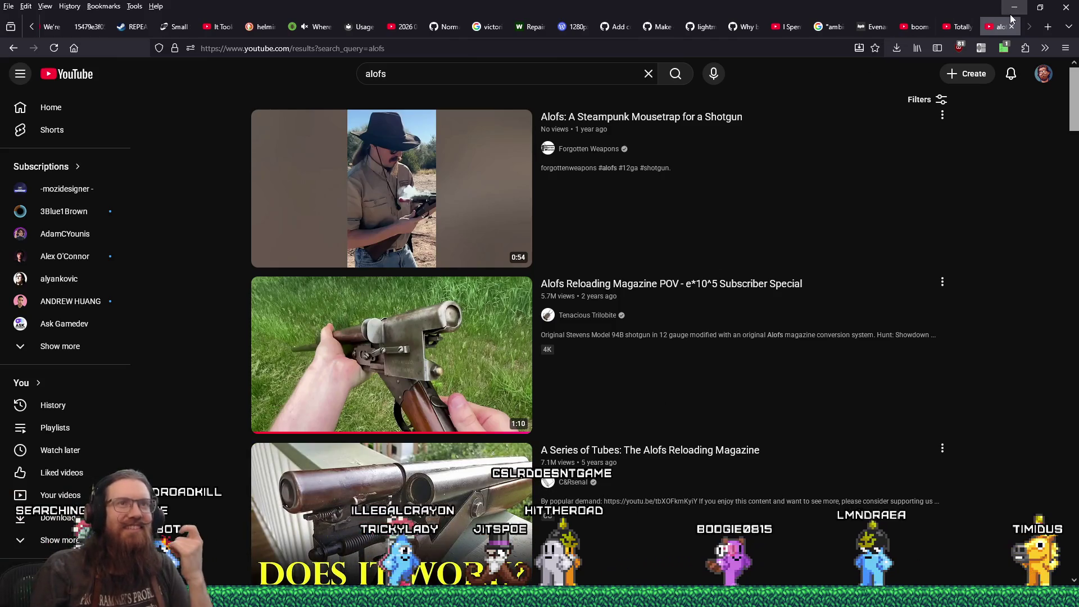
left_click(1007, 28)
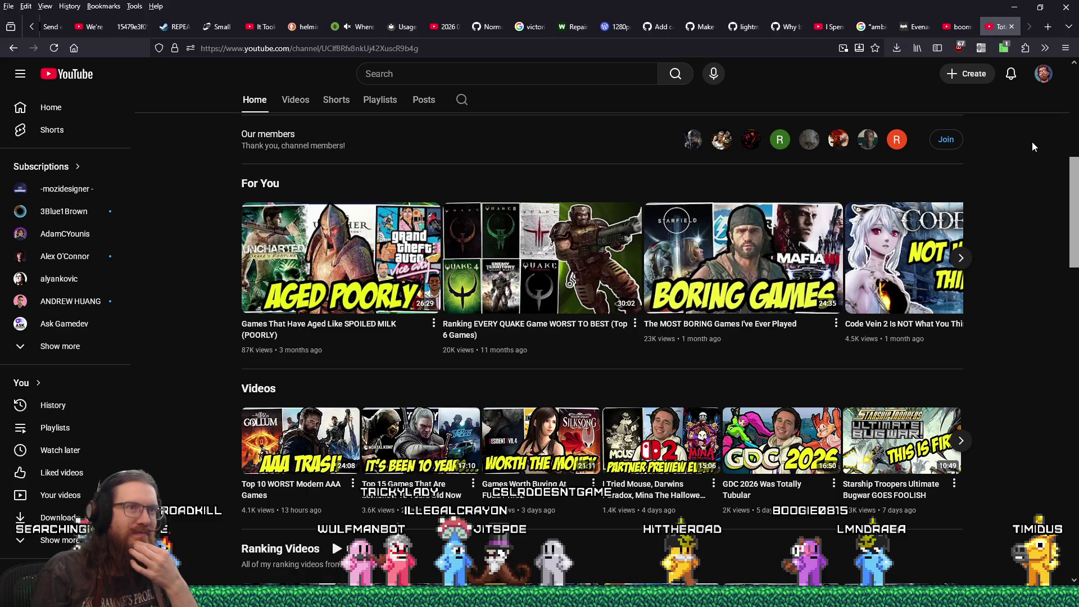
Glance at the boomer shooter results and the channel page, then return to the release folder
scroll(848, 374, "up", 4)
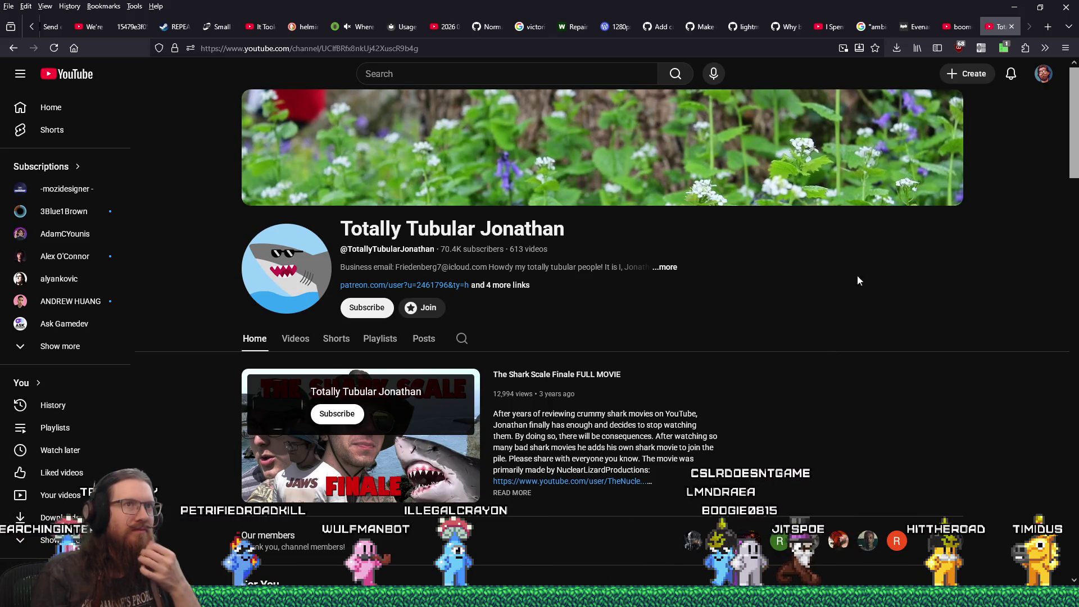
left_click(954, 27)
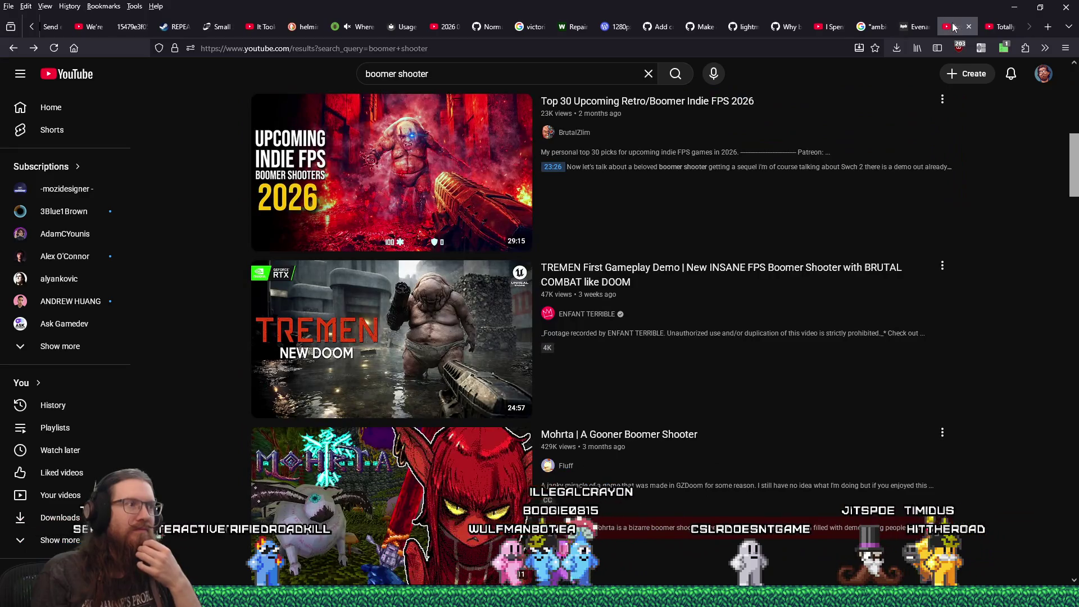
left_click(1003, 27)
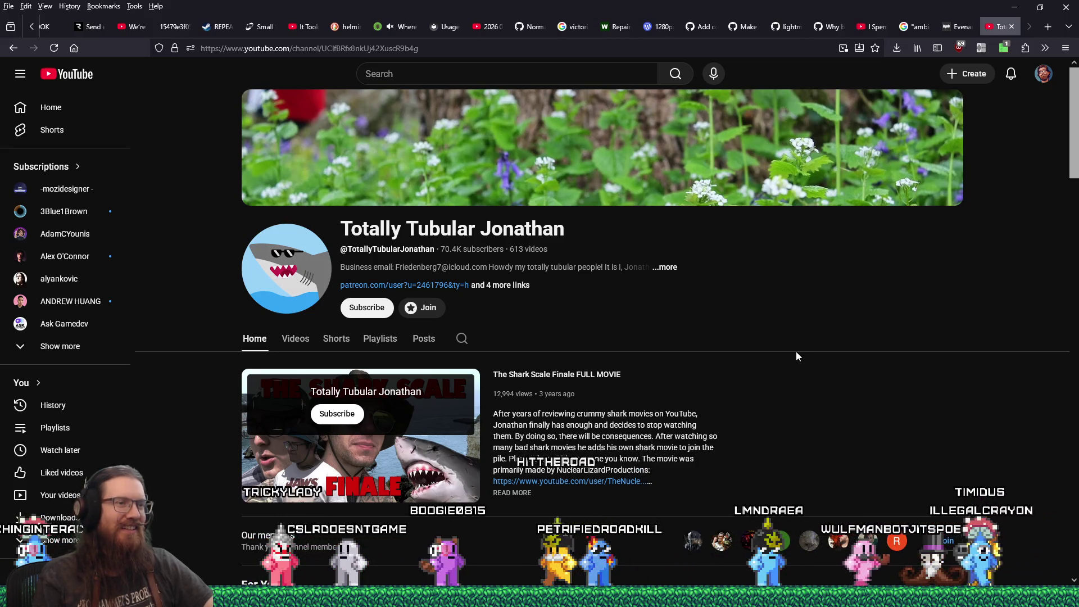
scroll(795, 352, "down", 5)
scroll(919, 492, "up", 6)
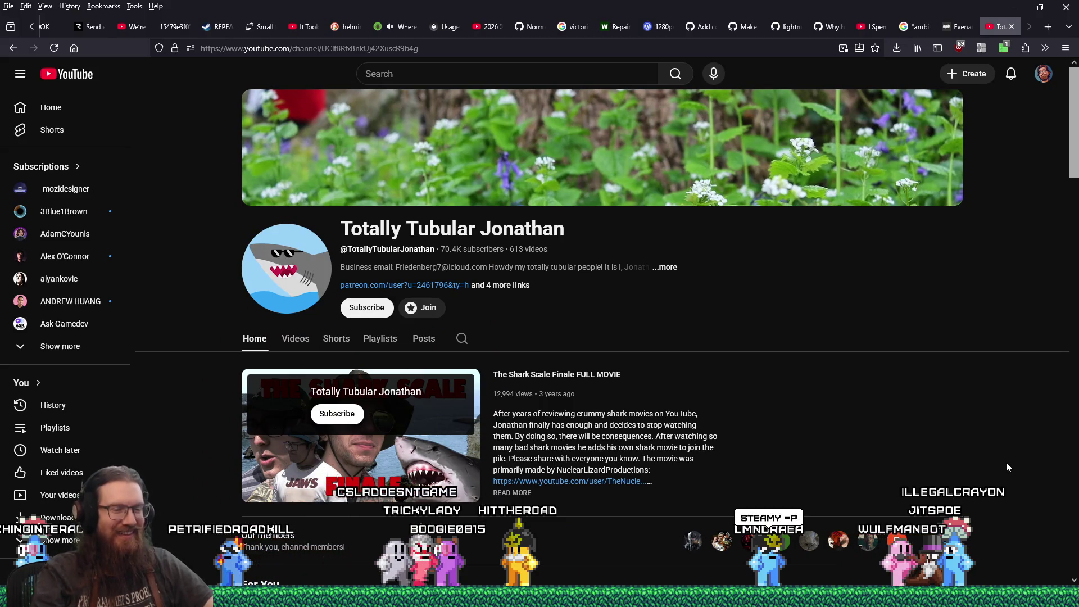
key("alt+Tab")
key("alt+Tab")
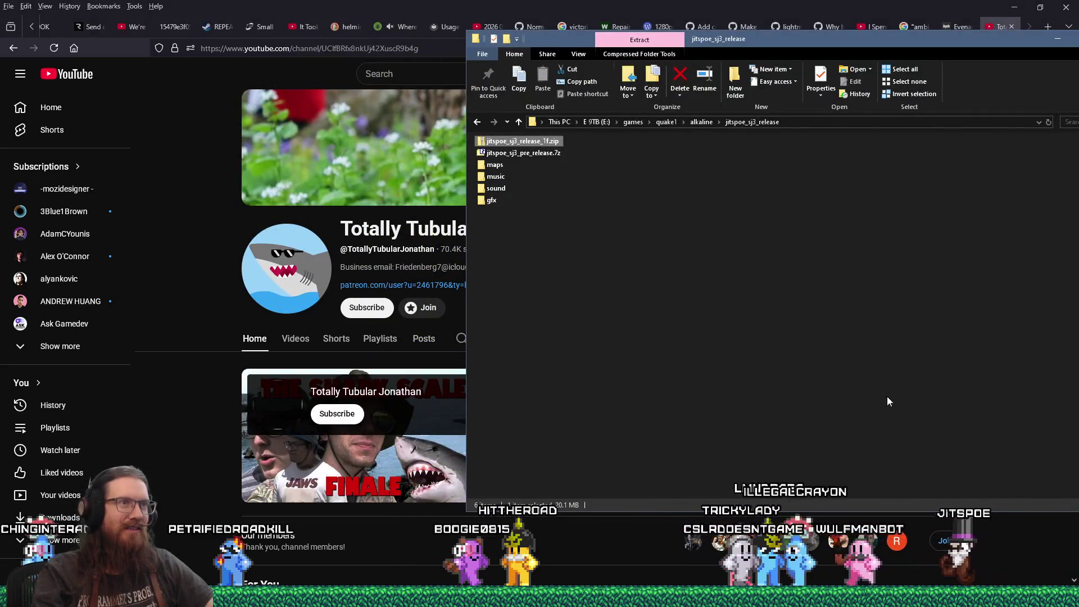
Go up to the games\quake1 folder and bring forward the Thunderbird KOOK email draft
left_click(667, 122)
left_click(992, 461)
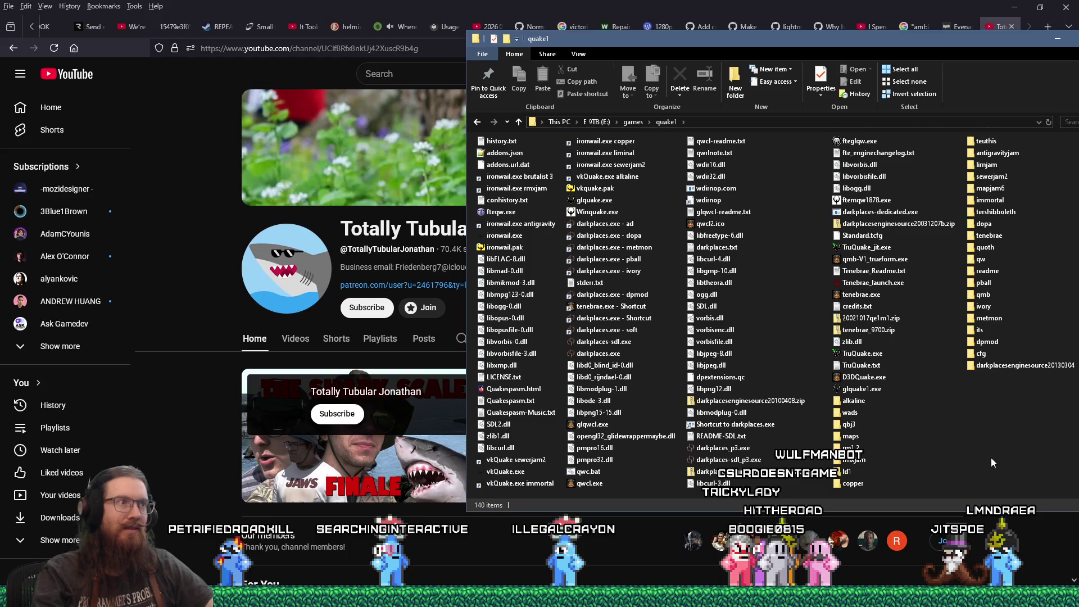
key("alt+Tab")
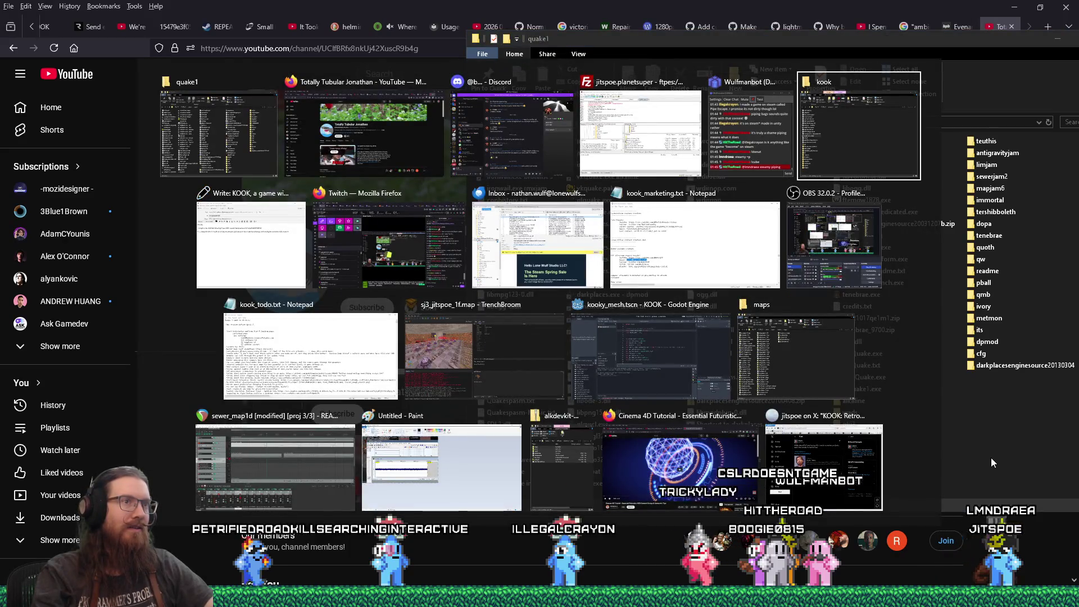
key("shift+Tab")
key("shift+Tab")
key("shift+Tab")
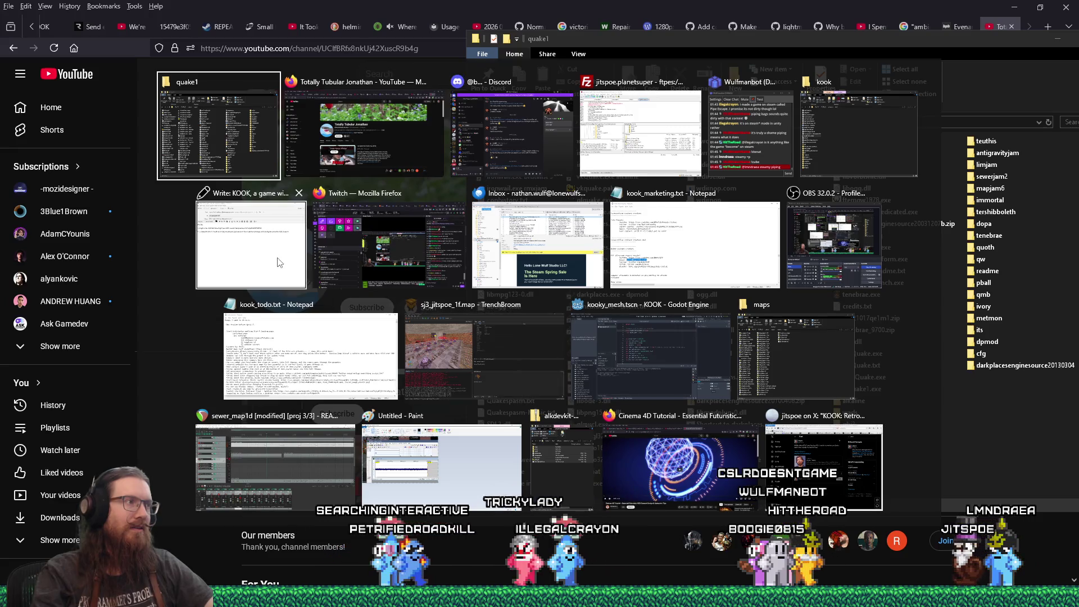
left_click(251, 245)
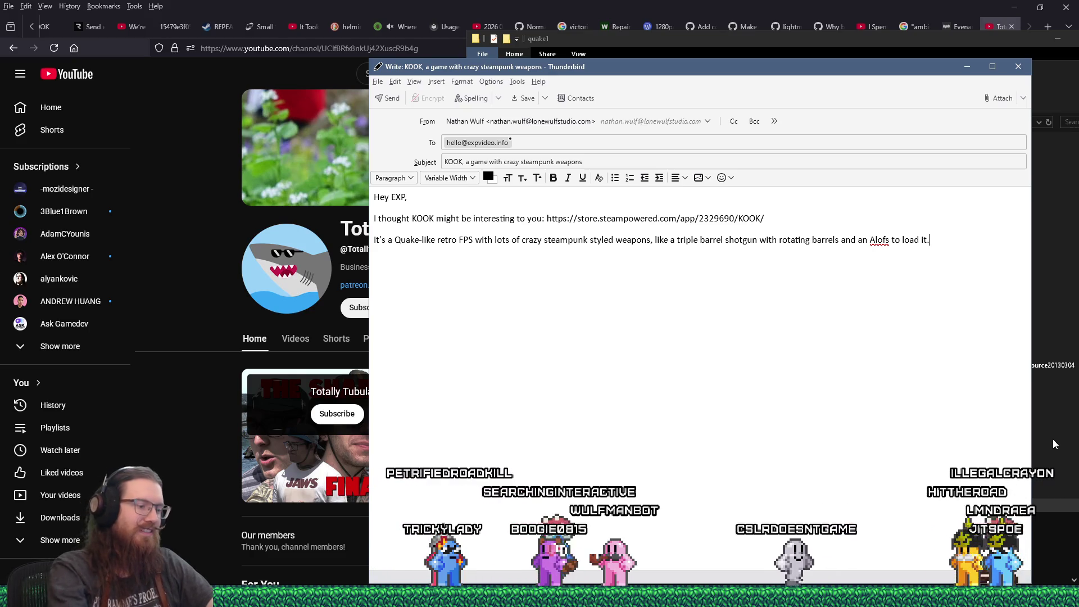
Add that a demo is hoped for later this year, then an indented name sign-off
type("Hop")
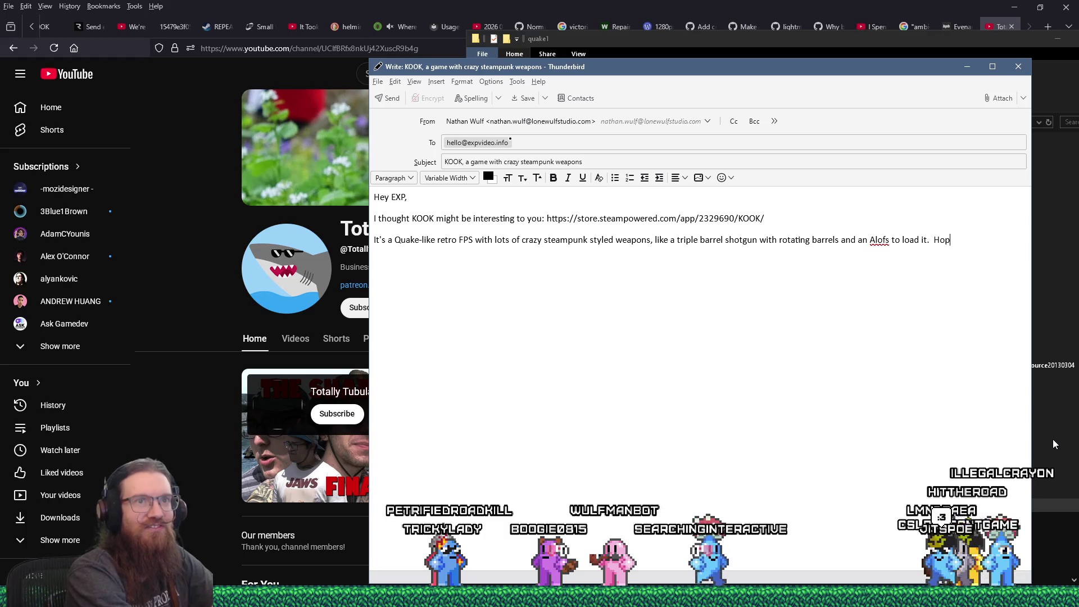
type("efully I'll have a dem")
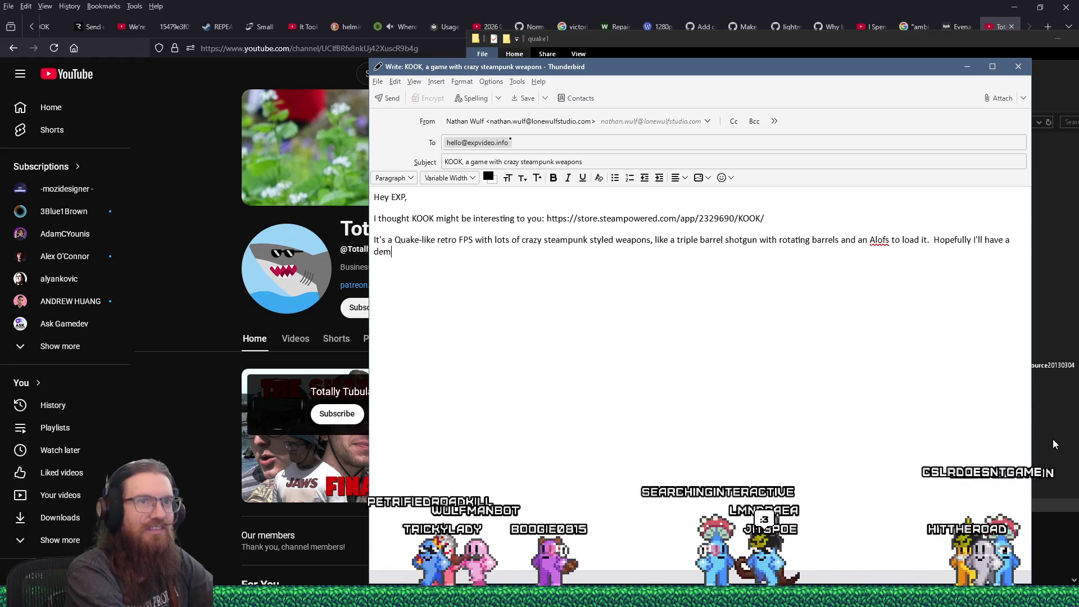
type("o out later this year.  I jsut wan")
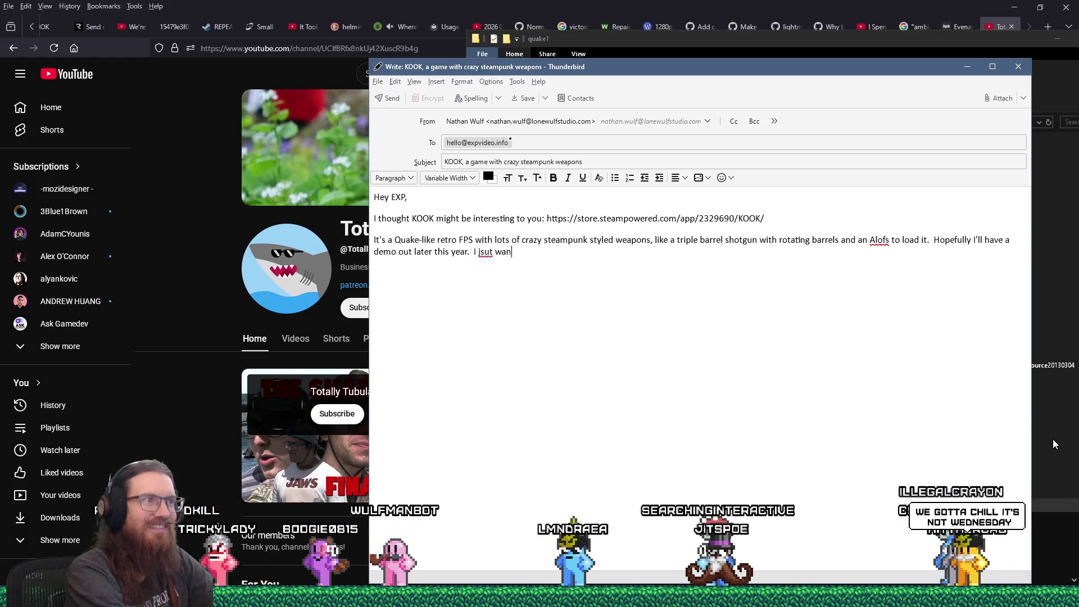
key("BackSpace")
key("BackSpace")
type("ust wanted to geti")
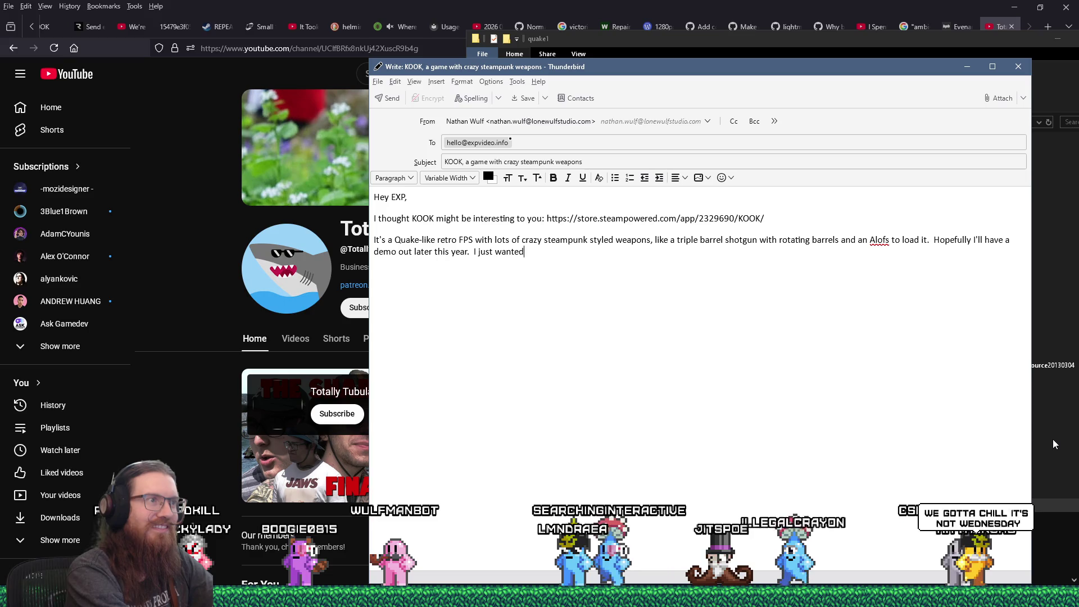
key("BackSpace")
key("BackSpace")
type("it")
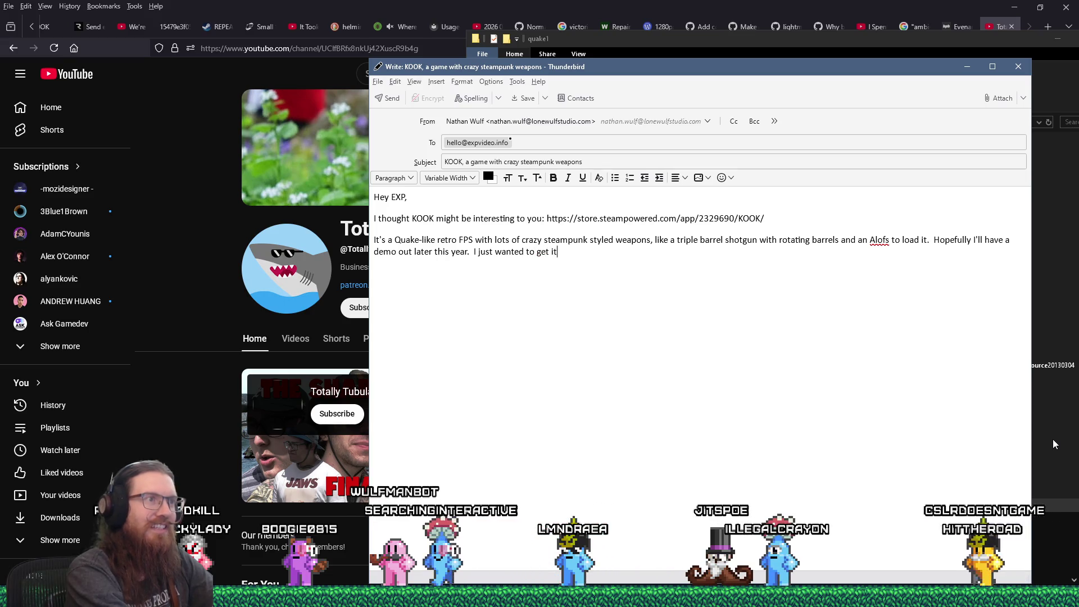
type(" on your radar for now!")
key("Return")
key("Tab")
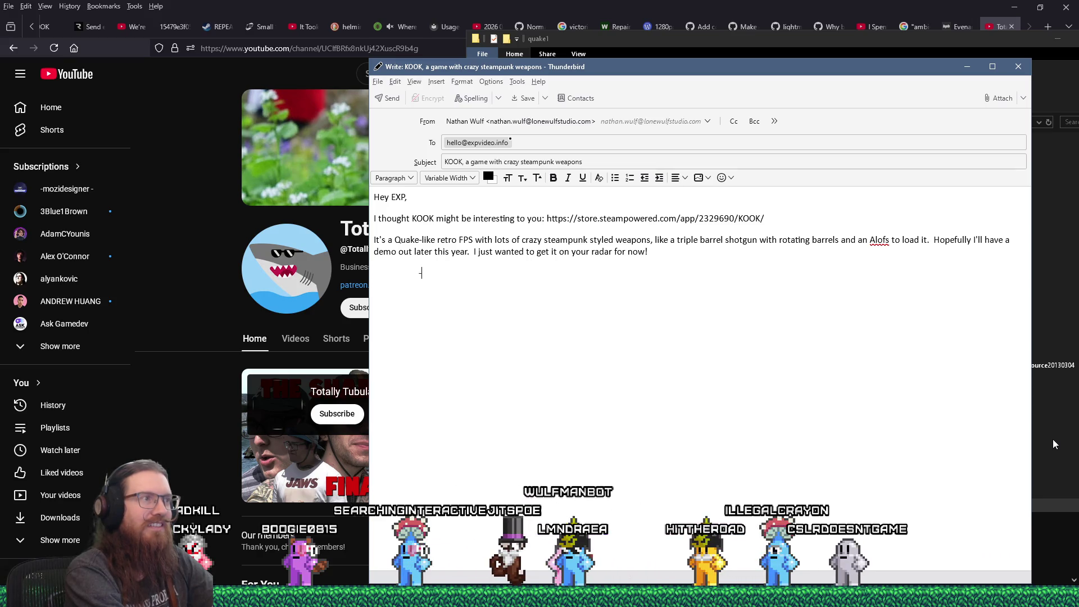
type("Nathan \"jitspoe\" W")
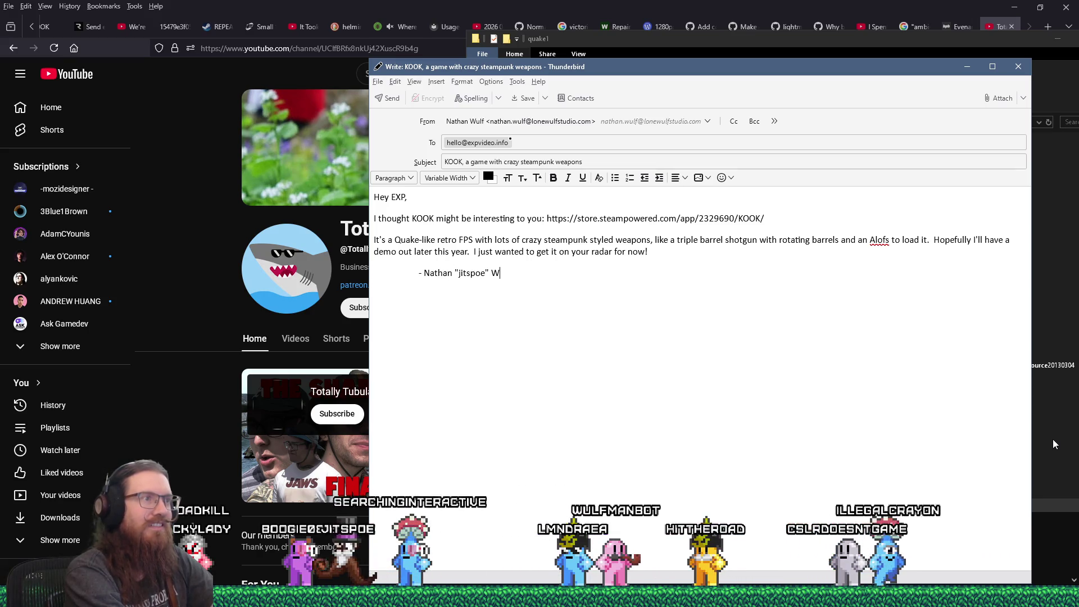
type("ulf")
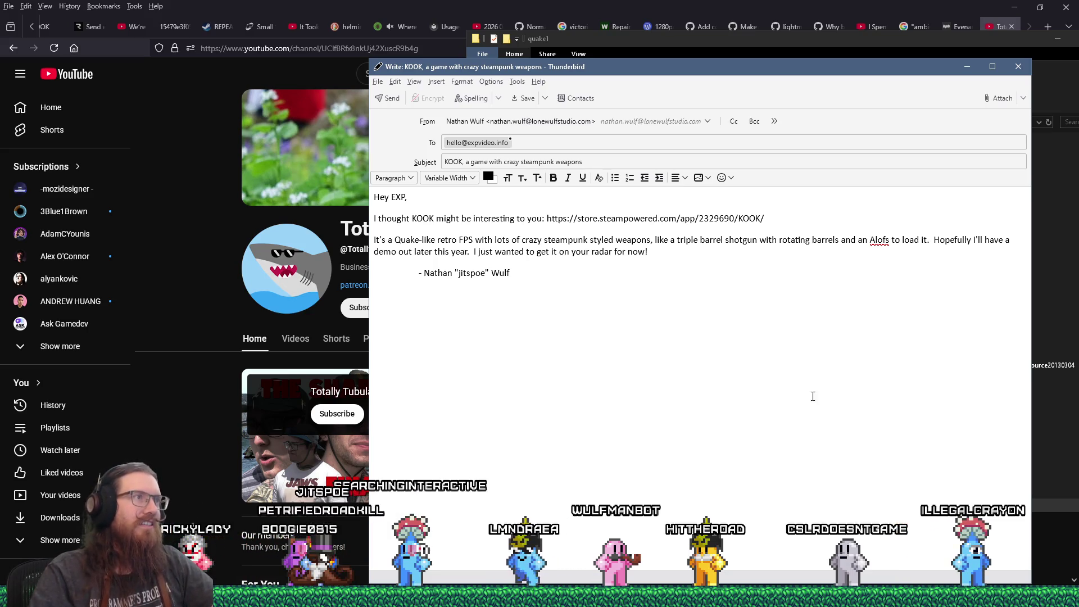
Send the KOOK pitch email and show the open Notepad window previews
left_click(383, 99)
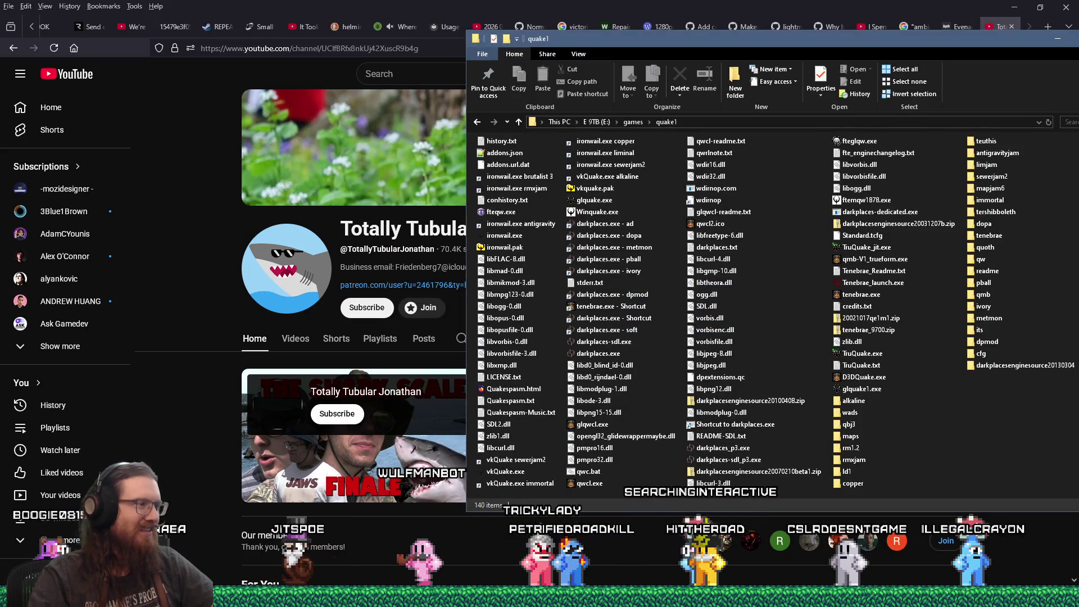
left_click(436, 596)
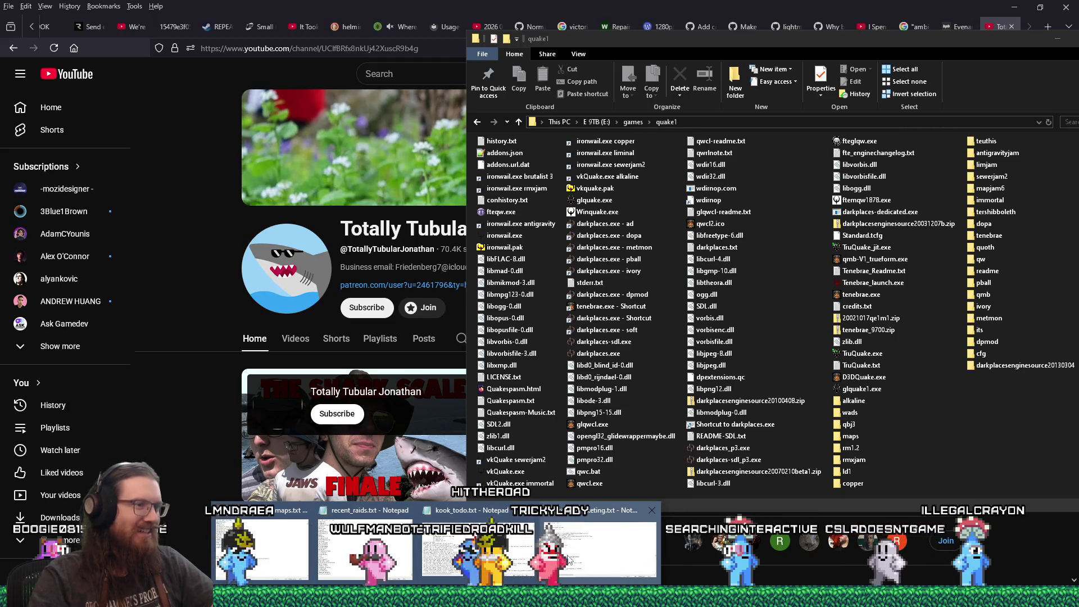
Log EXP's last contact in kook_marketing.txt, save the notes, and minimize Notepad
left_click(601, 548)
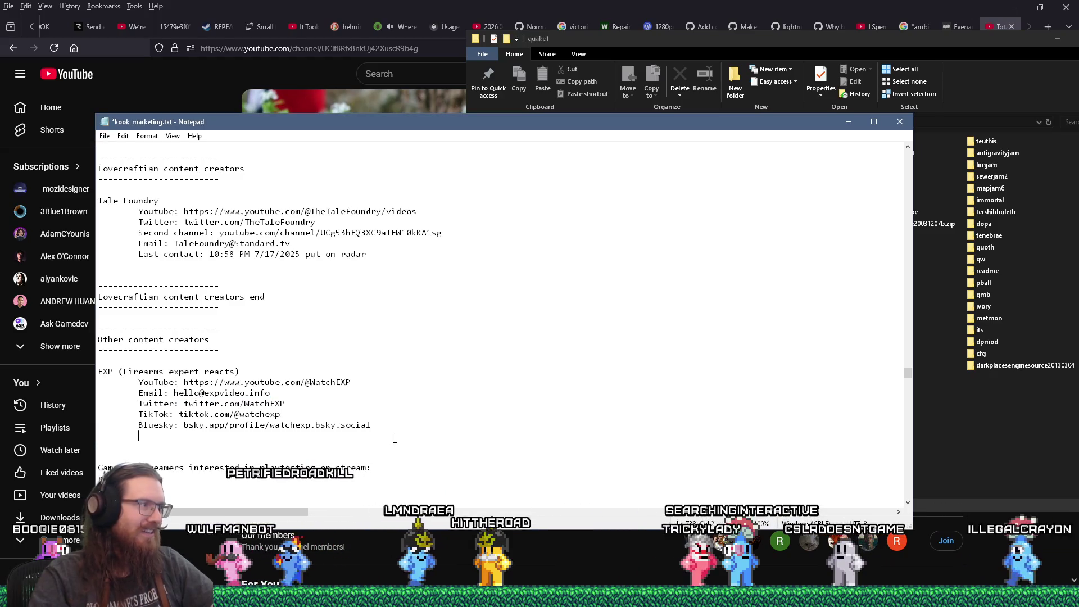
key("Tab")
type("Last contact: Emailed 1:46 AM 3/24/2026 to get")
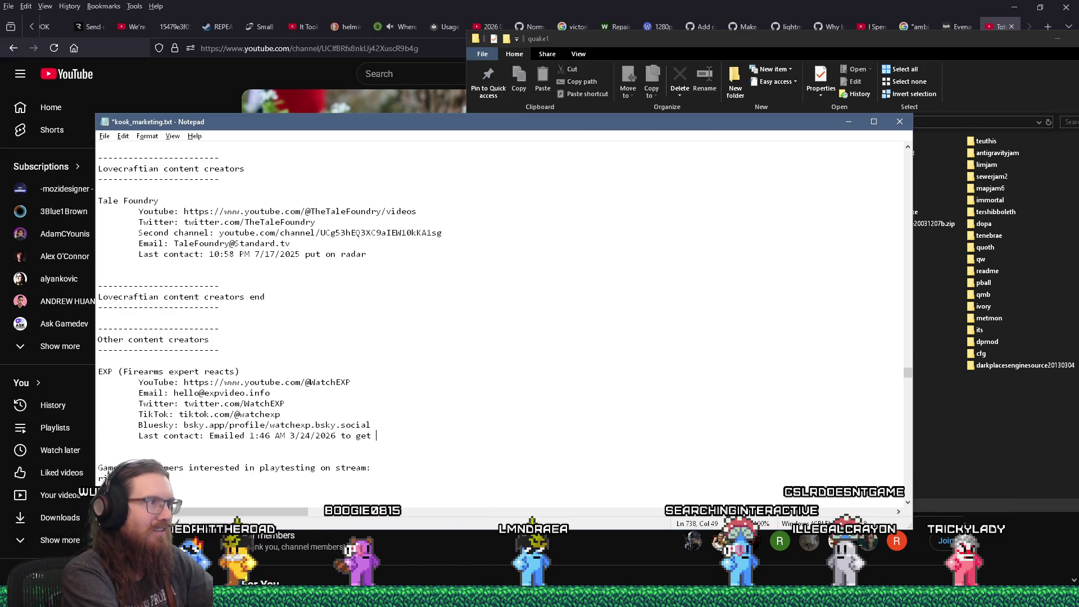
type("dar")
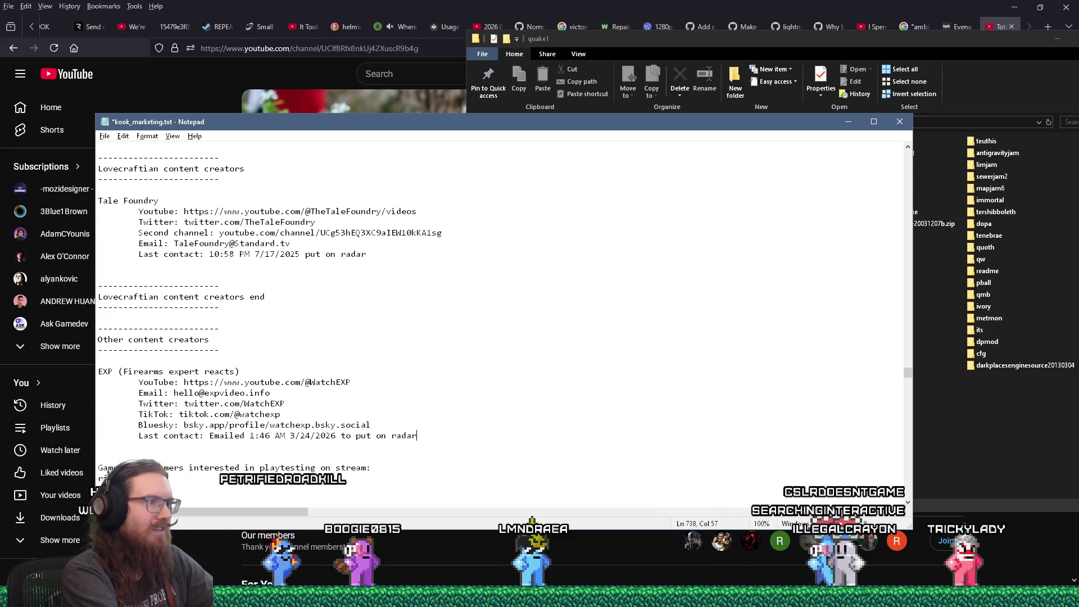
key("ctrl+s")
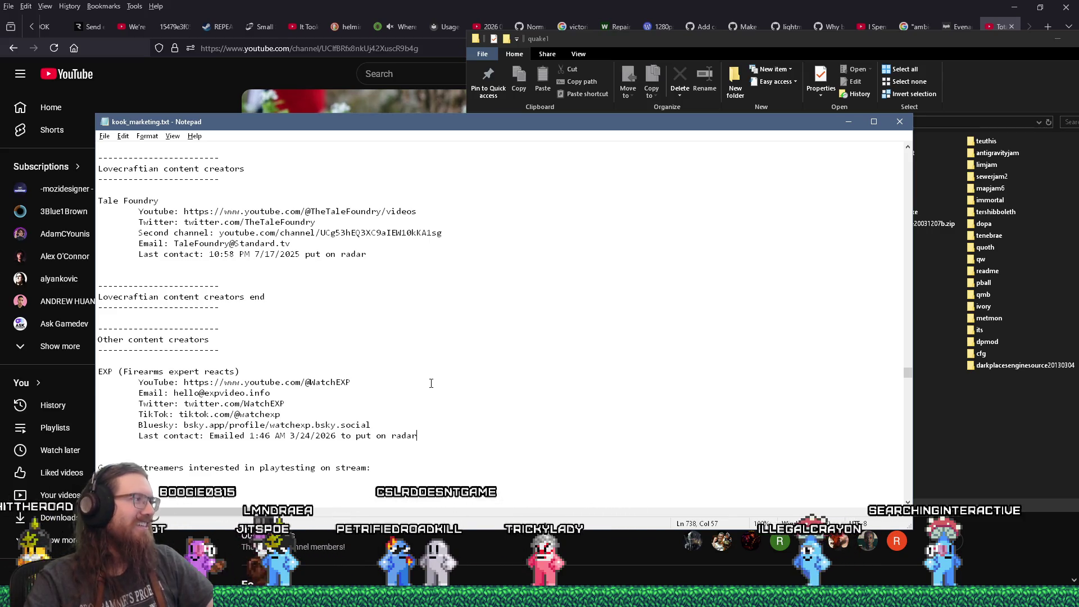
left_click(848, 121)
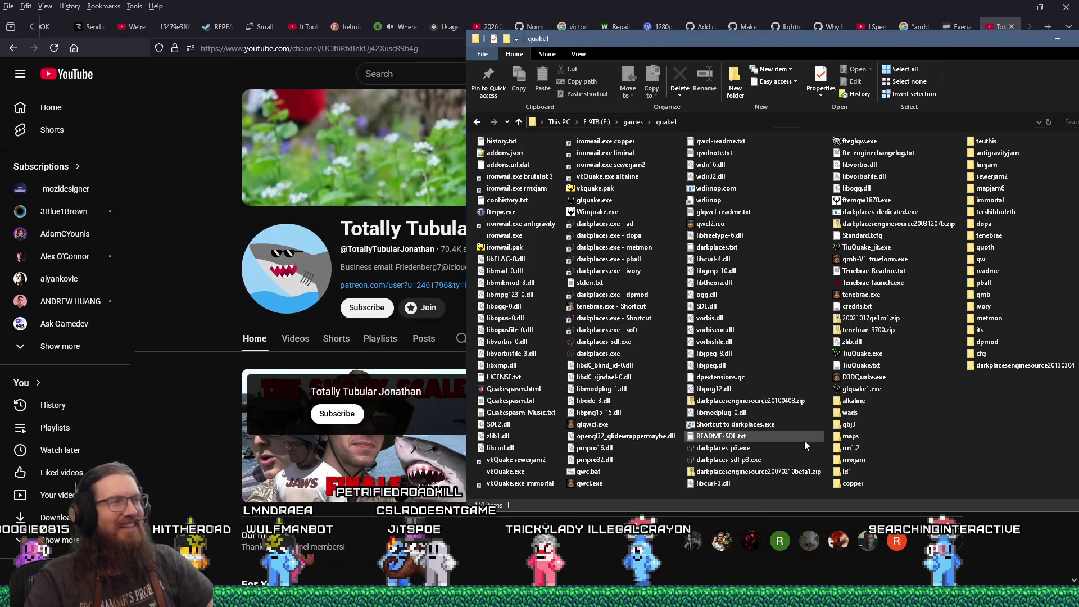
Create a new folder named sj3test in quake1, then open the alkaline folder
right_click(996, 436)
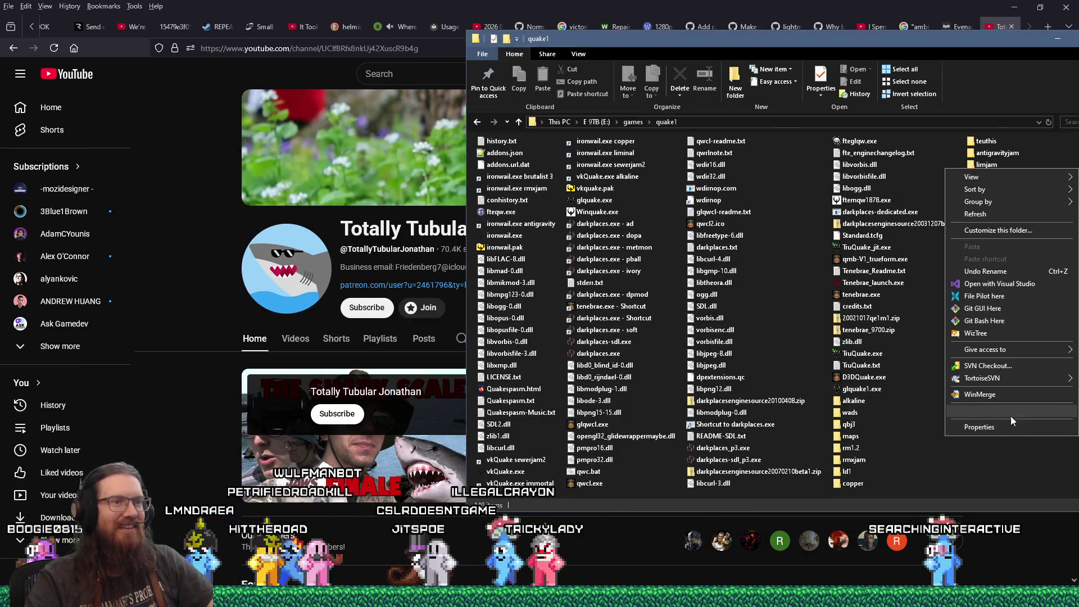
mouse_move(1027, 415)
left_click(880, 415)
type("alkaline_")
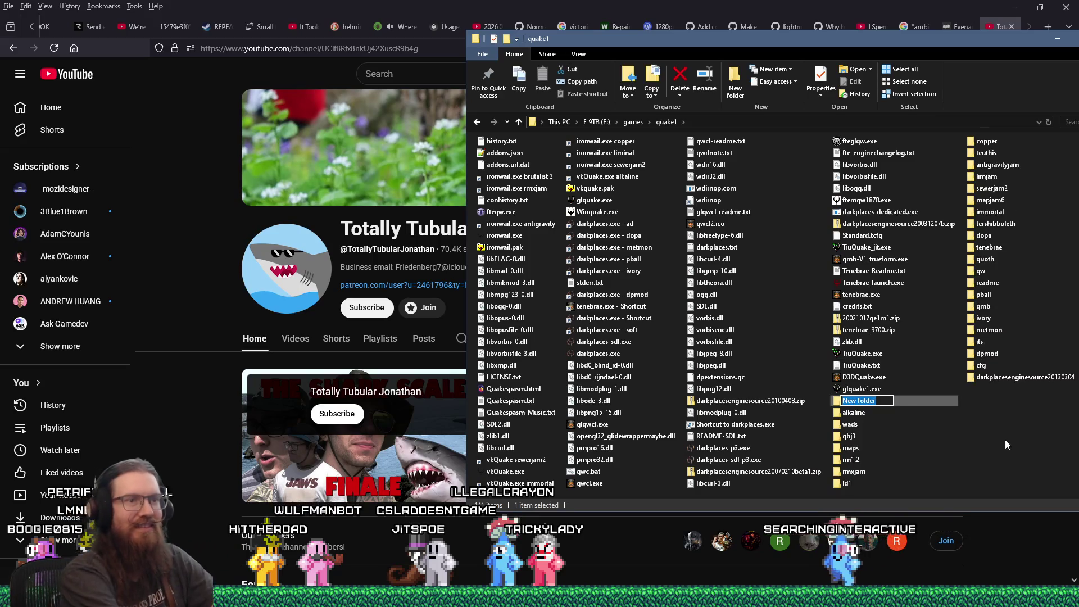
type("test")
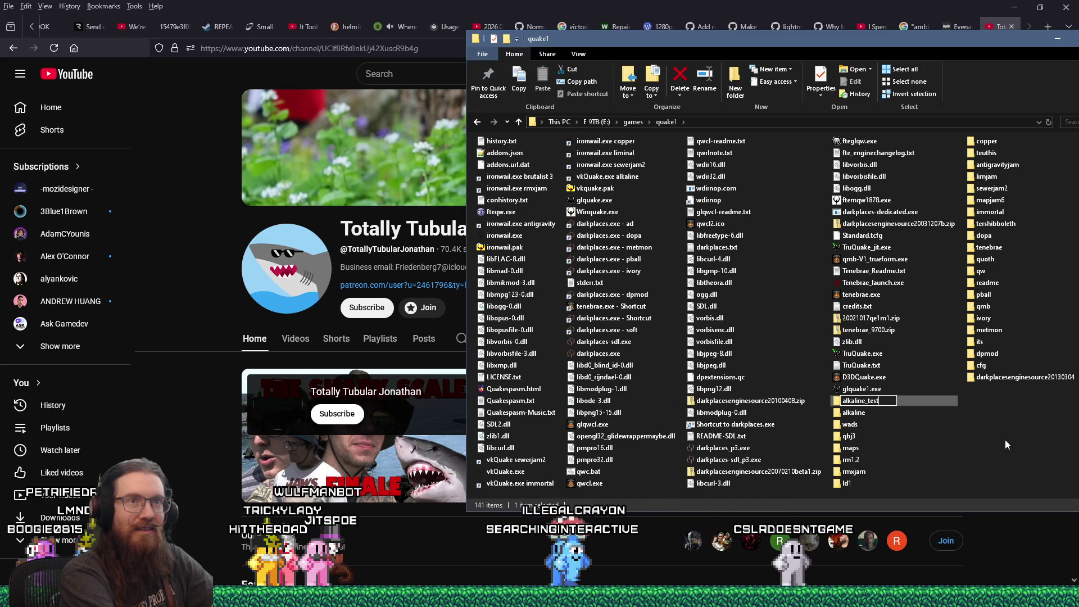
key("ctrl+a")
type("sj")
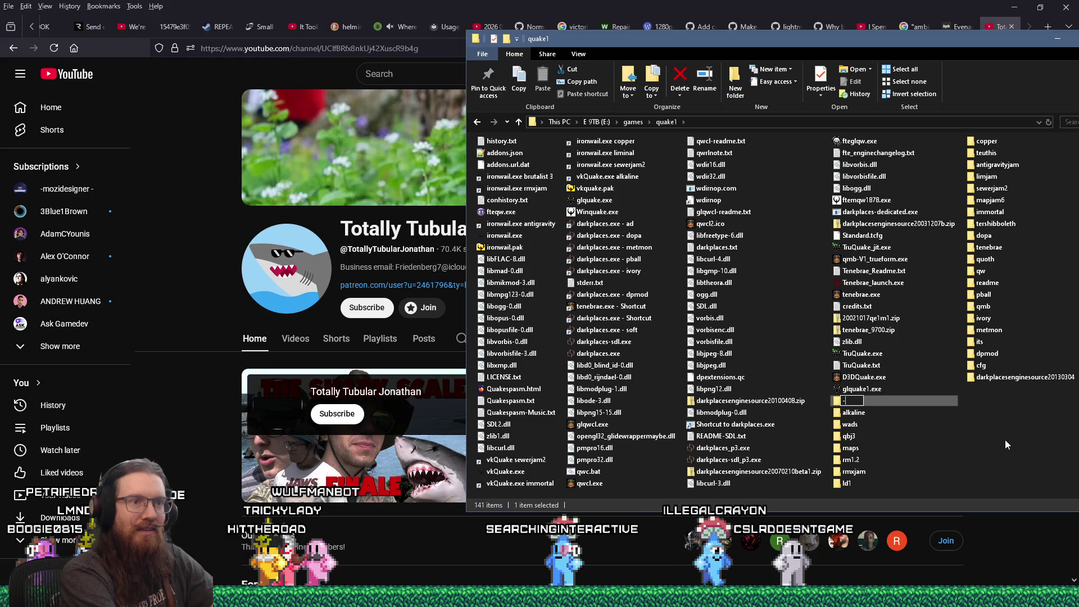
type("3test")
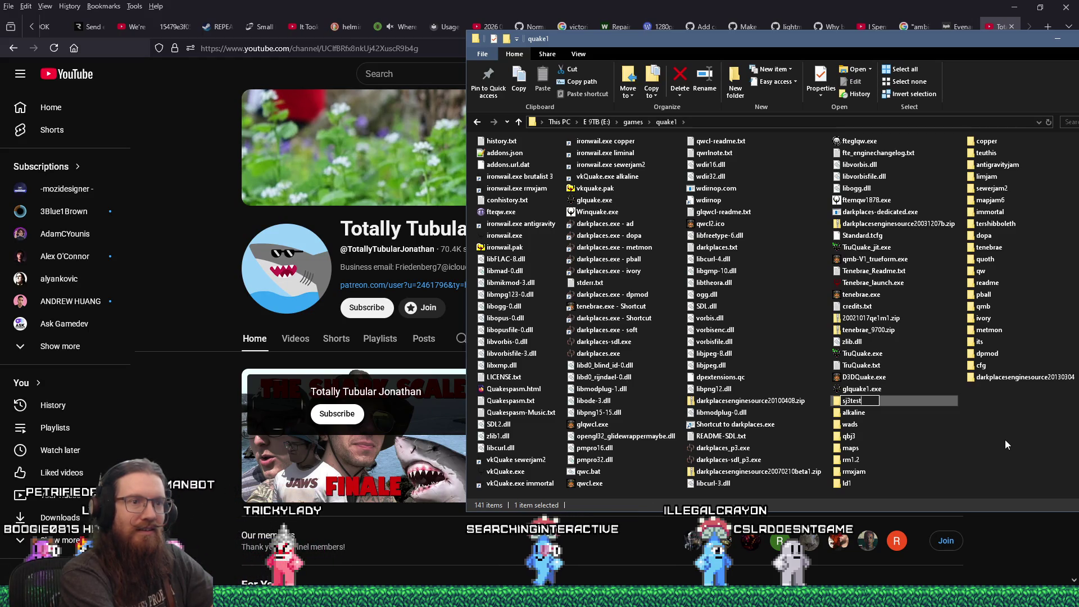
key("Return")
key("Down")
key("Return")
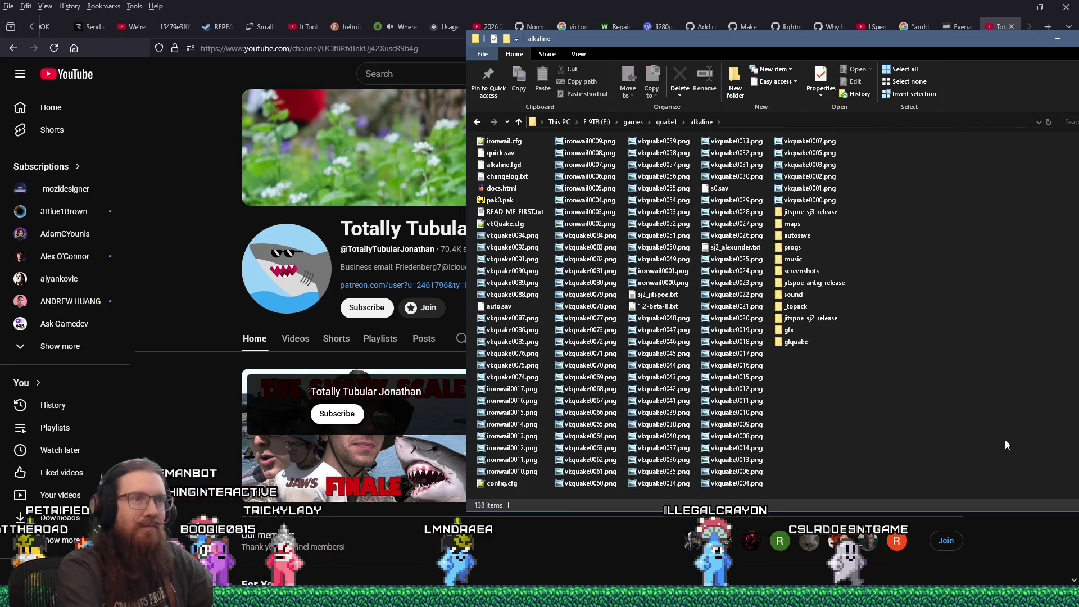
Open jitspoe_sj3_release_1f.zip inside jitspoe_sj3_release and open quake1 in a new window via Run
double_click(809, 212)
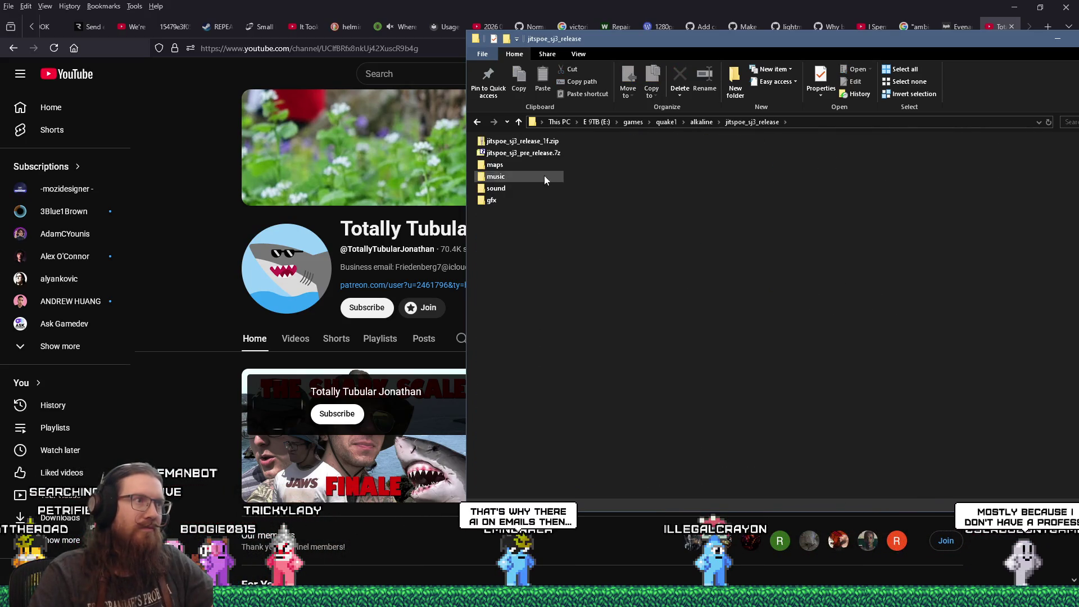
left_click(526, 143)
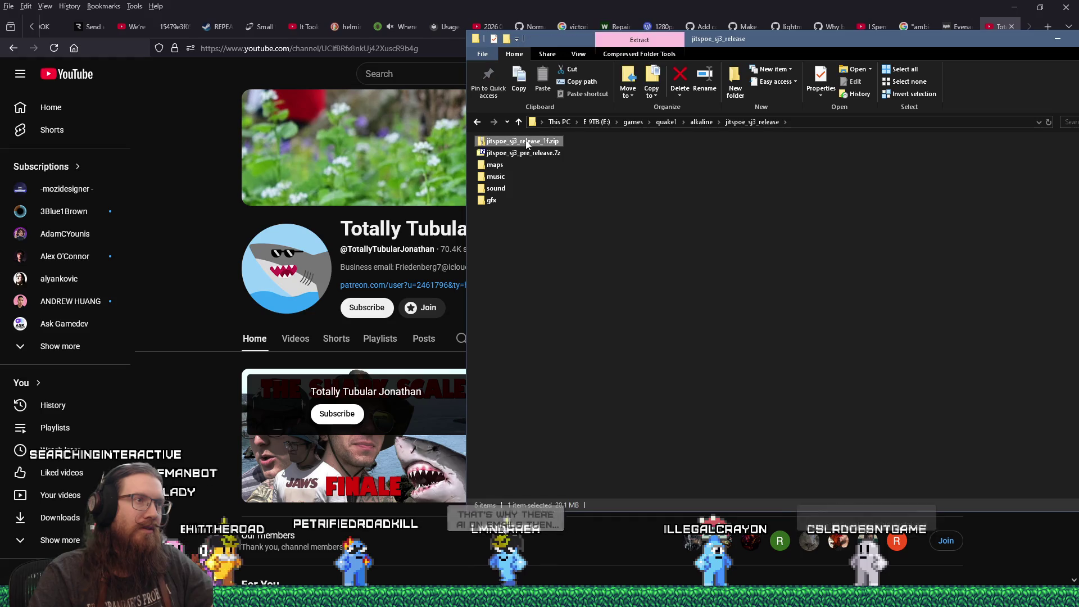
double_click(494, 147)
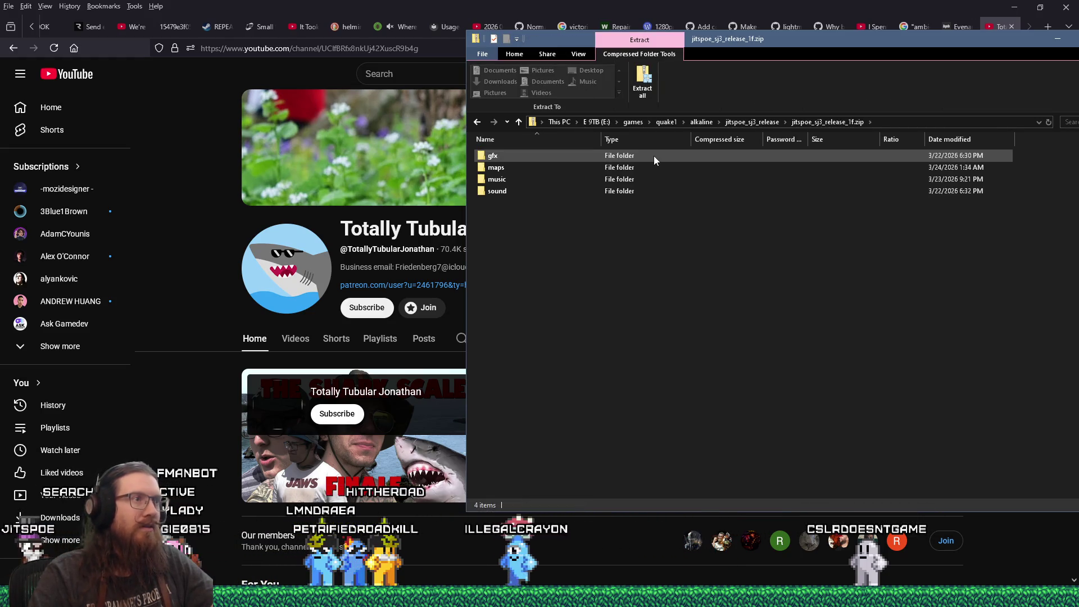
key("super+r")
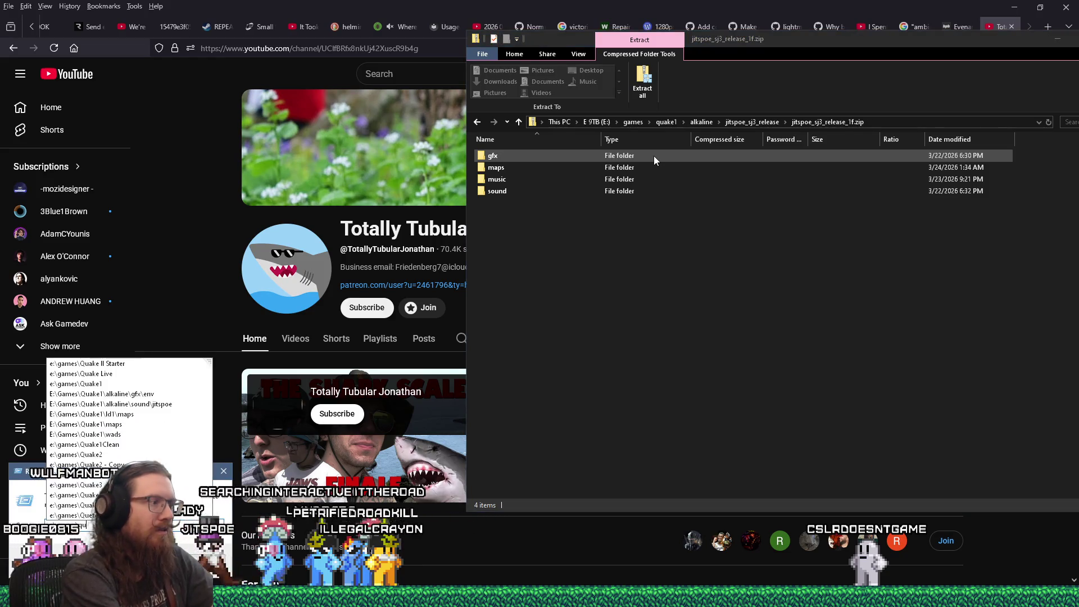
key("Return")
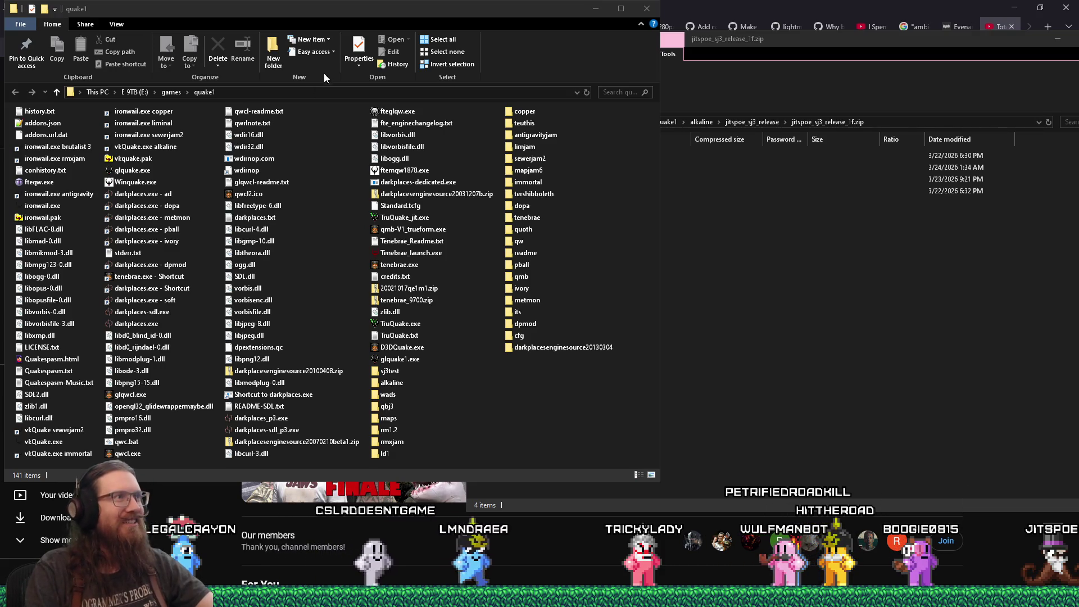
Open jitspoe_sj3_release_1f.zip from the alkaline\jitspoe_sj3_release folder in its own window
left_click_drag(390, 5, 403, 29)
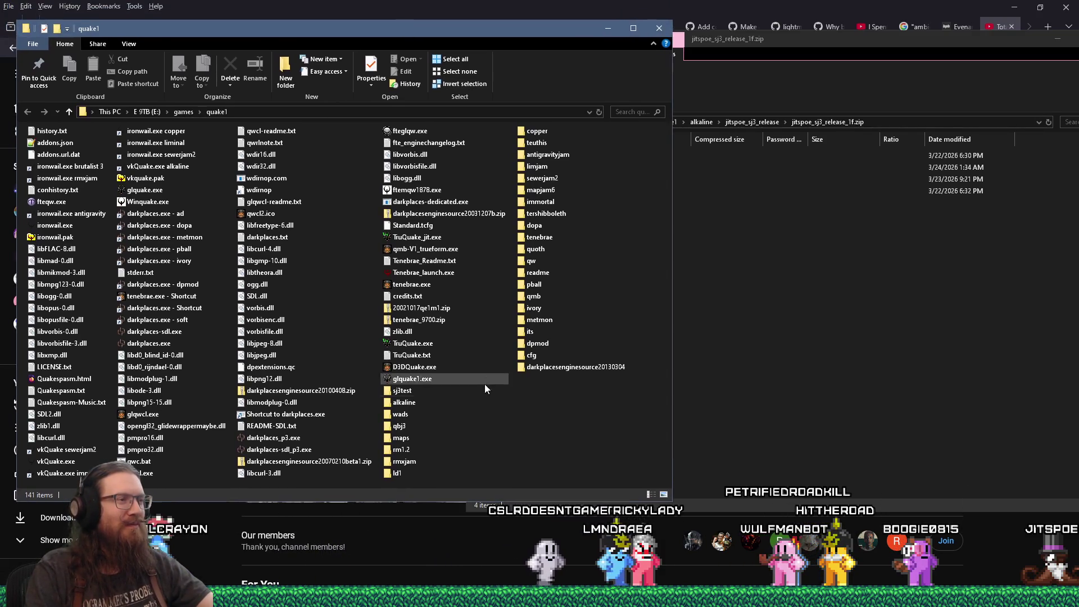
double_click(449, 403)
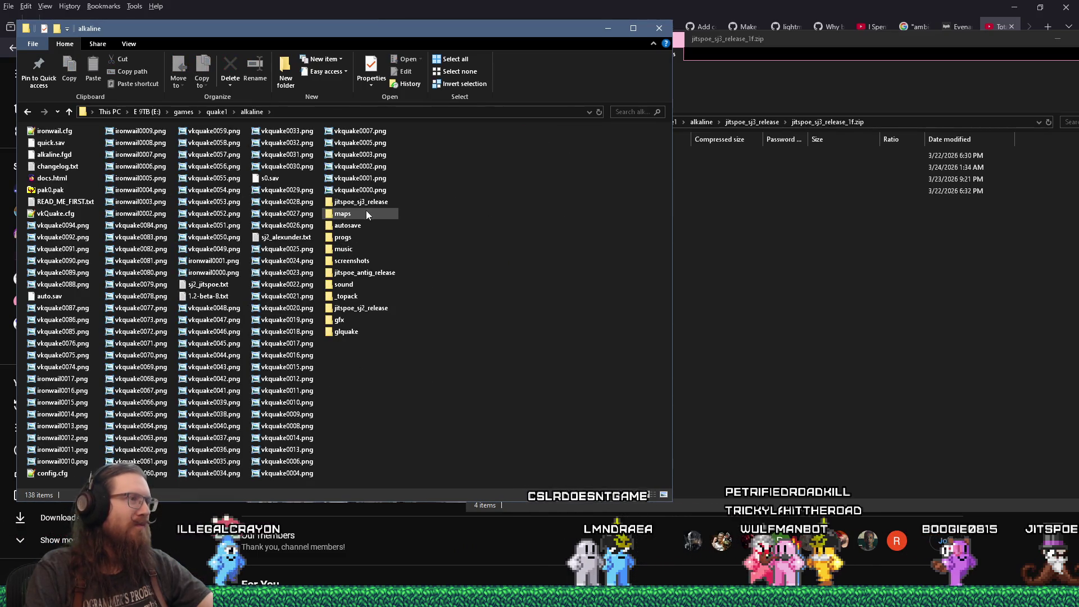
double_click(371, 202)
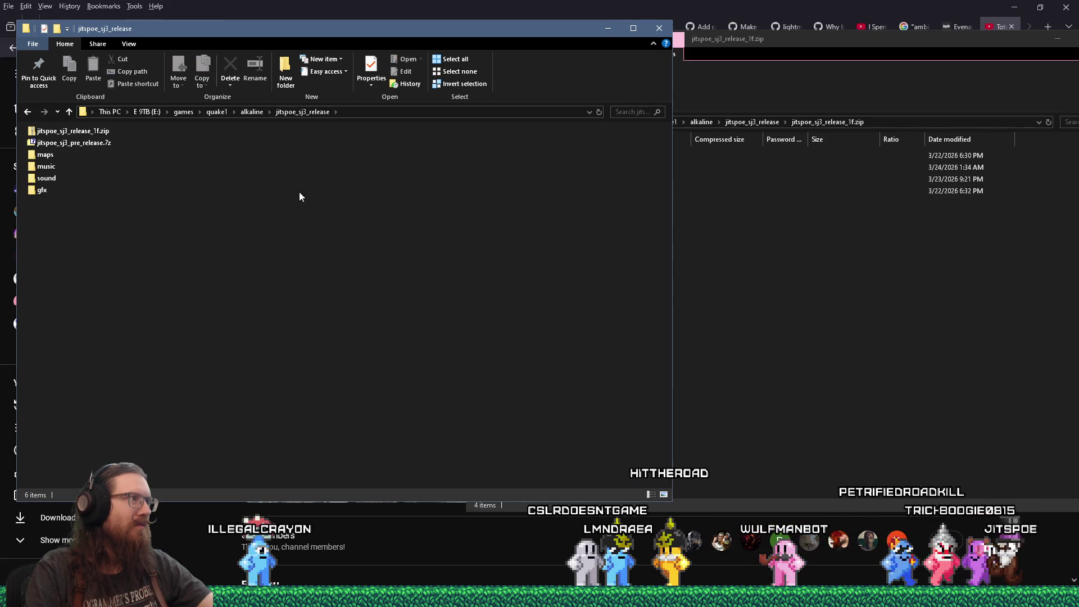
double_click(104, 132)
mouse_move(308, 42)
left_mouse_down()
mouse_move(466, 282)
mouse_move(415, 161)
mouse_move(411, 170)
left_mouse_up()
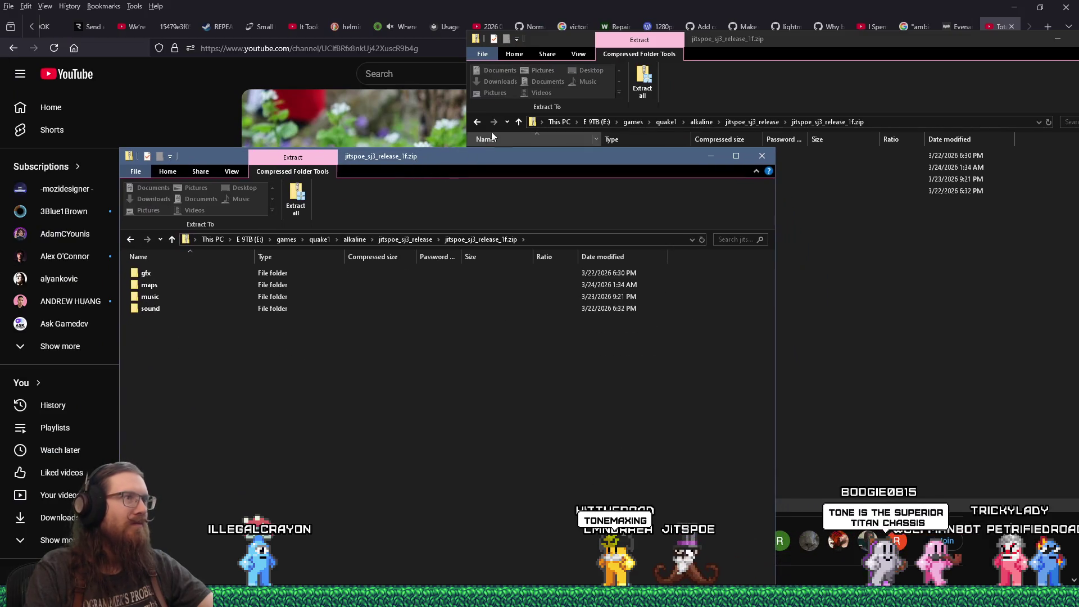
Open the empty quake1\sj3test folder and drag the archive's gfx, maps, music and sound folders into it
left_click(701, 122)
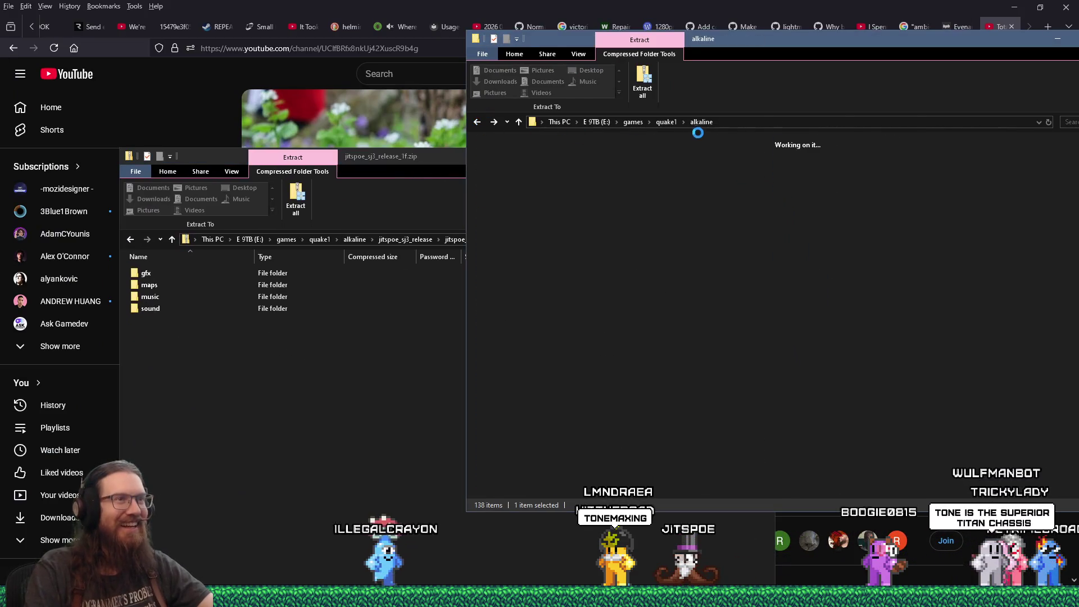
left_click(671, 123)
double_click(851, 401)
mouse_move(224, 368)
left_mouse_down()
mouse_move(127, 263)
mouse_move(950, 332)
left_mouse_up()
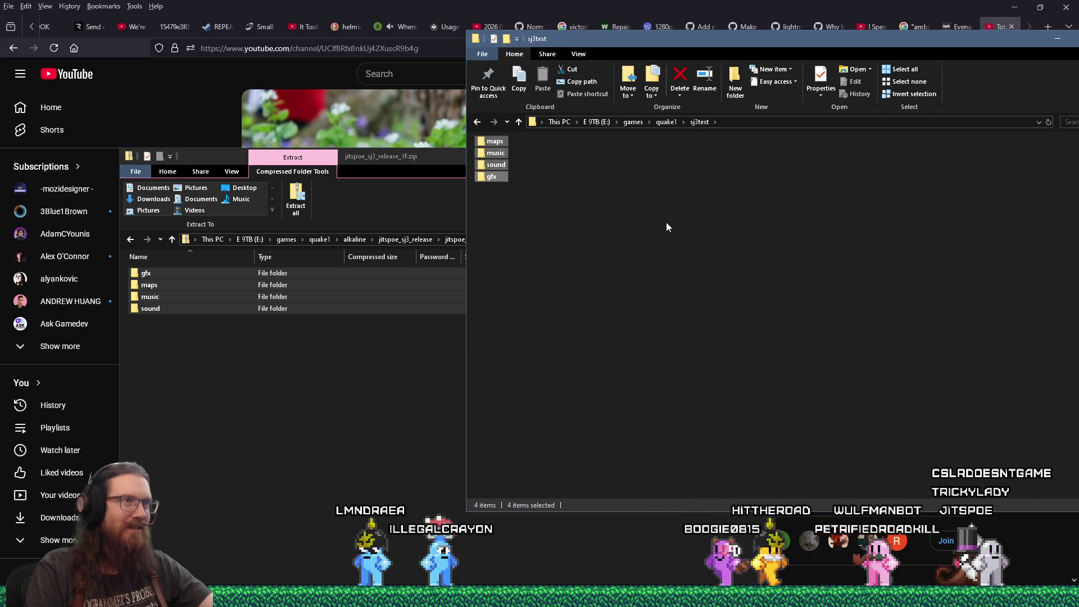
Copy all eight alkdevkit-1.2.4.zip items into sj3test, merging with the existing sound folder
left_click(169, 596)
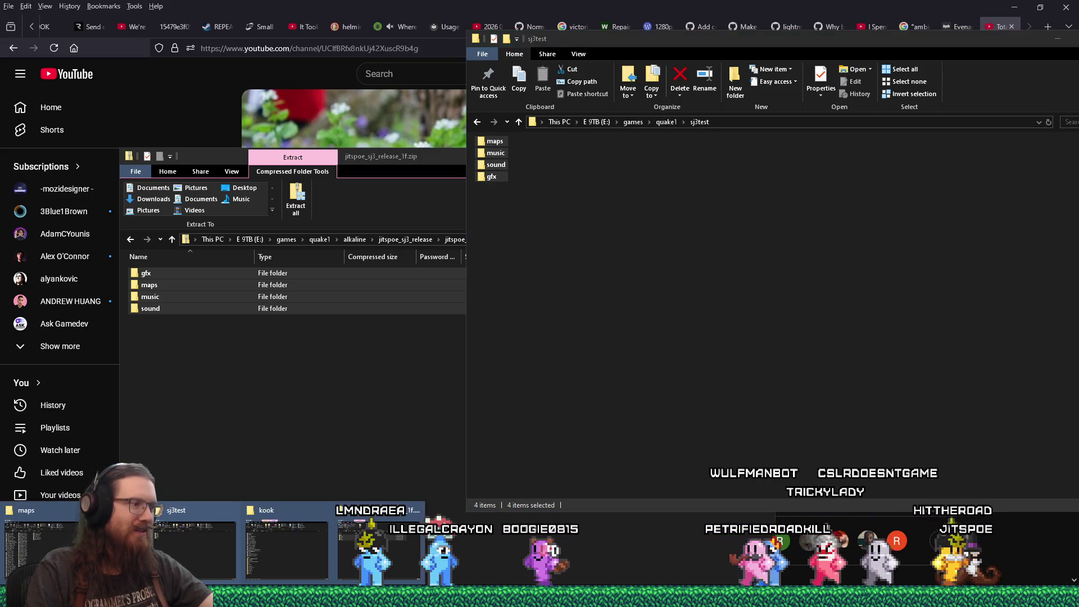
left_click(118, 542)
left_click_drag(201, 410, 213, 193)
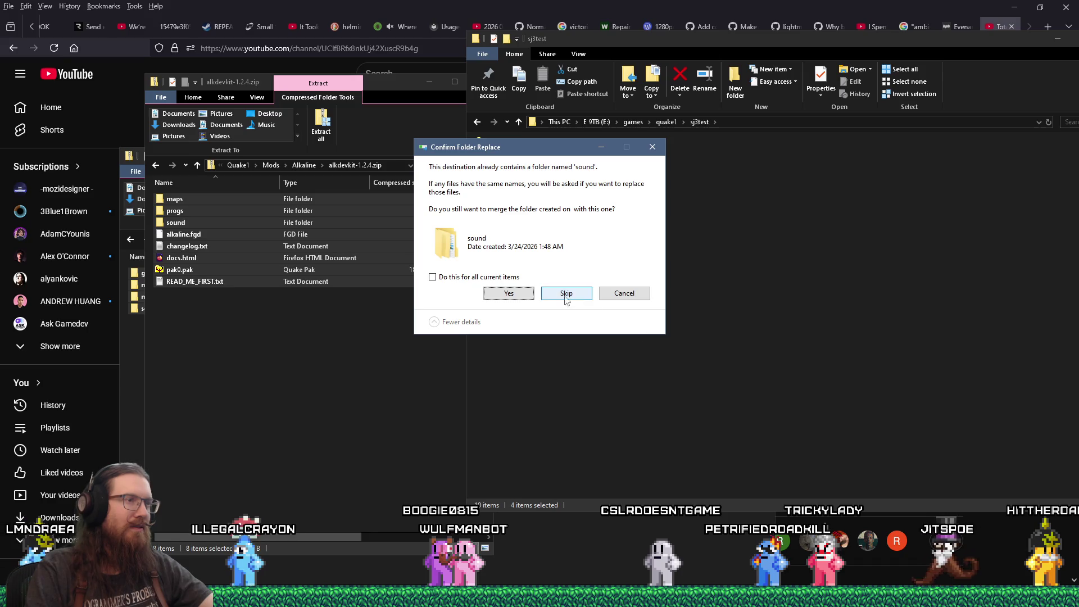
left_click(506, 290)
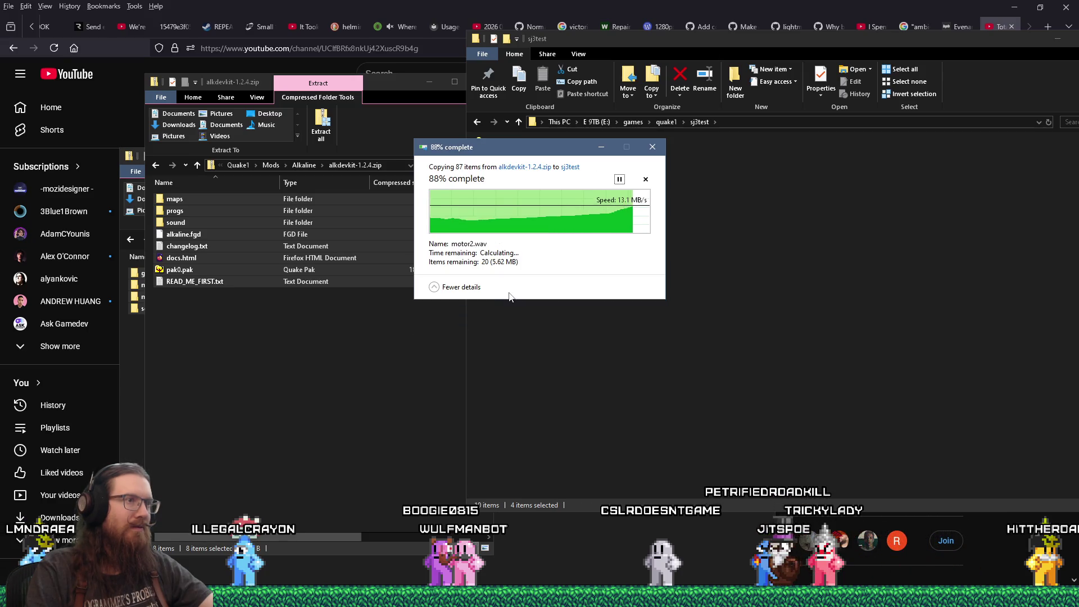
Clear the selection and open the Run dialog with e:\games\quake1\sj3test\ entered
left_click(591, 335)
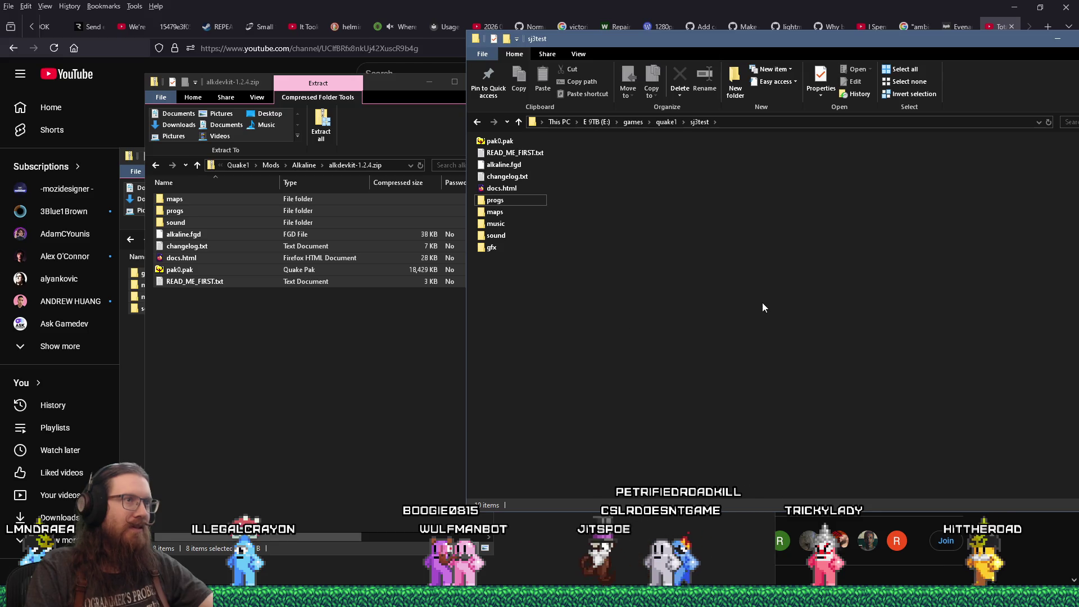
key("super+r")
type("e:\\game")
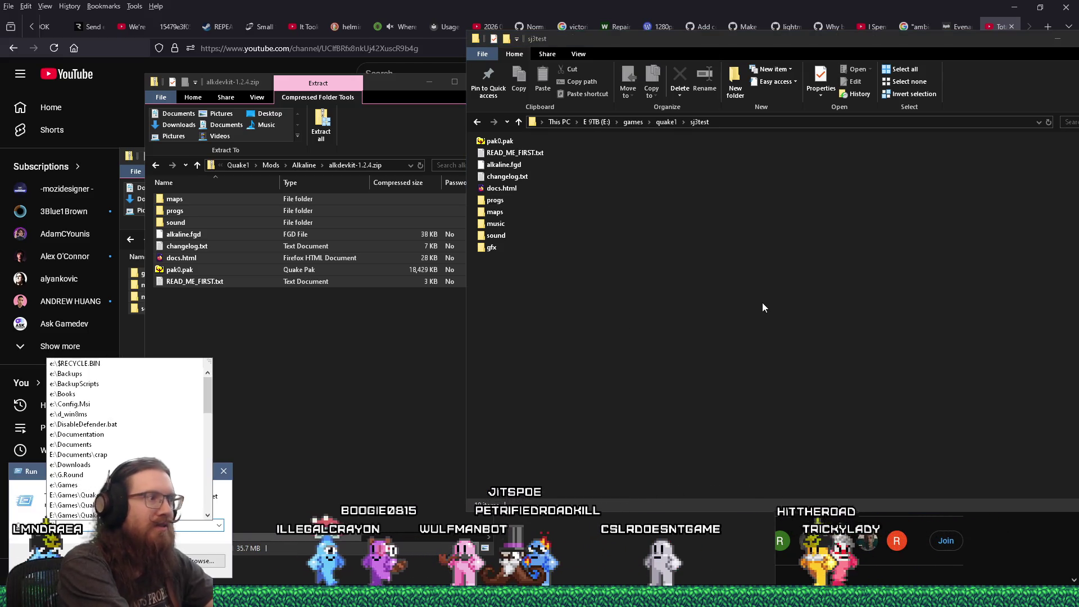
type("s\\qu")
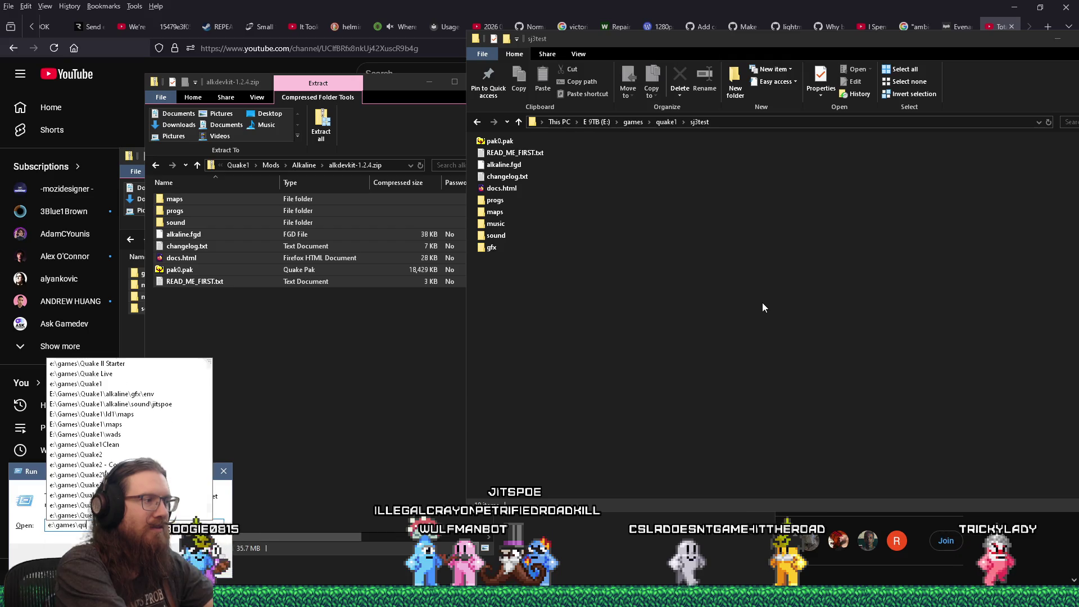
type("ake1\\s")
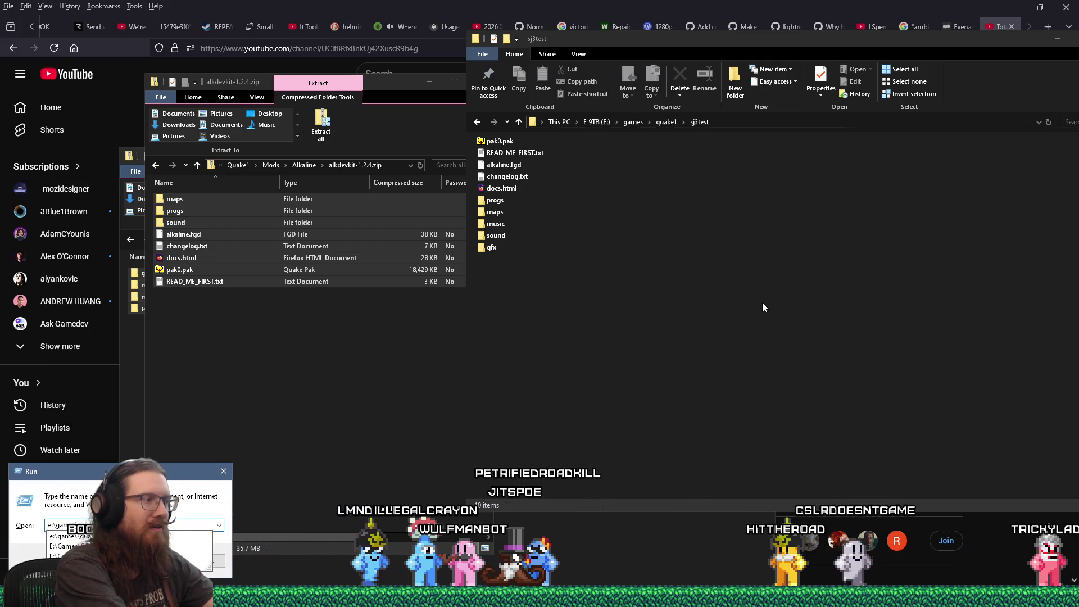
type("j3test\\")
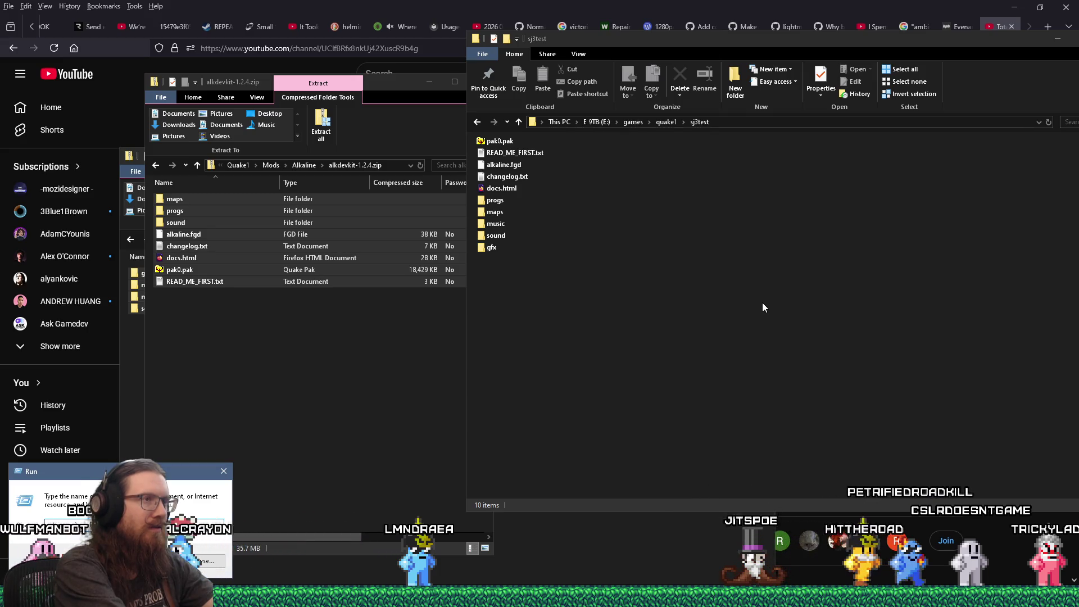
Run the Ironwail launch command for the sj3test game folder
key("Return")
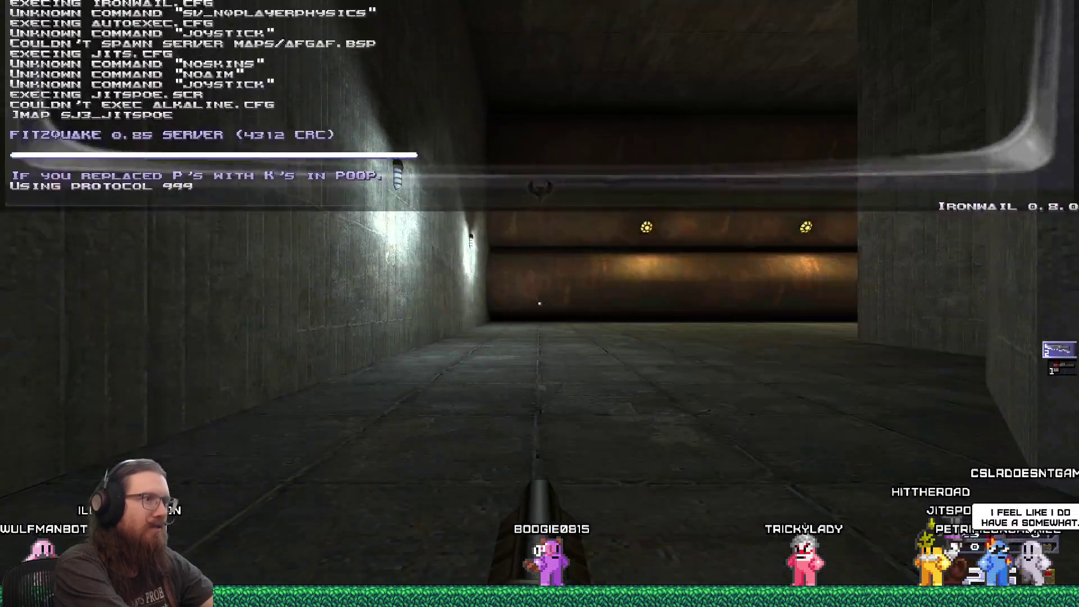
Check the skill level in the console, disconnect, and reload sj3_jitspoe at skill 3
key("w")
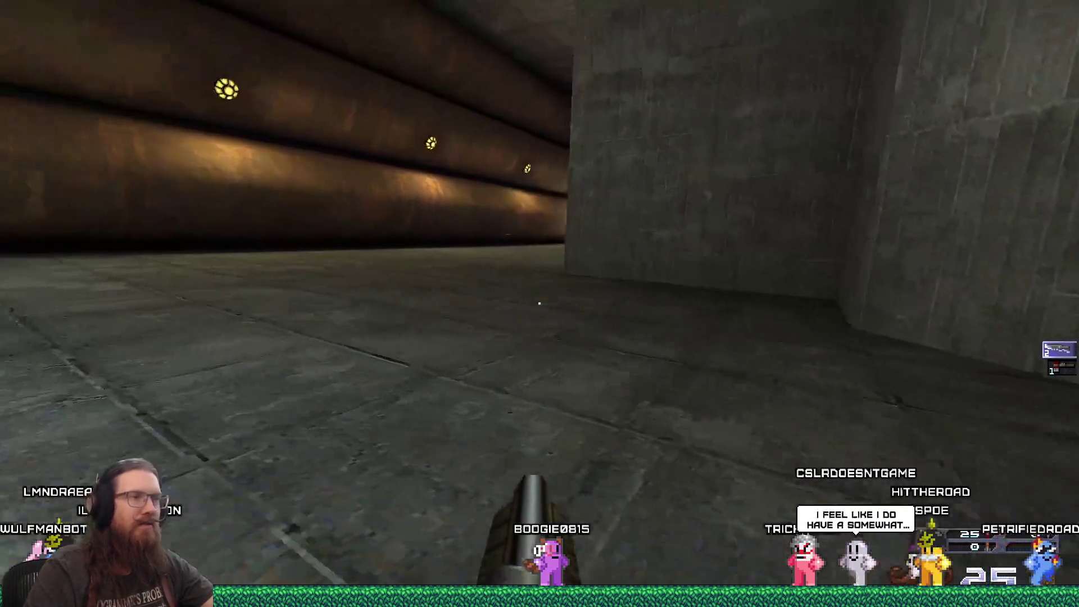
key("grave")
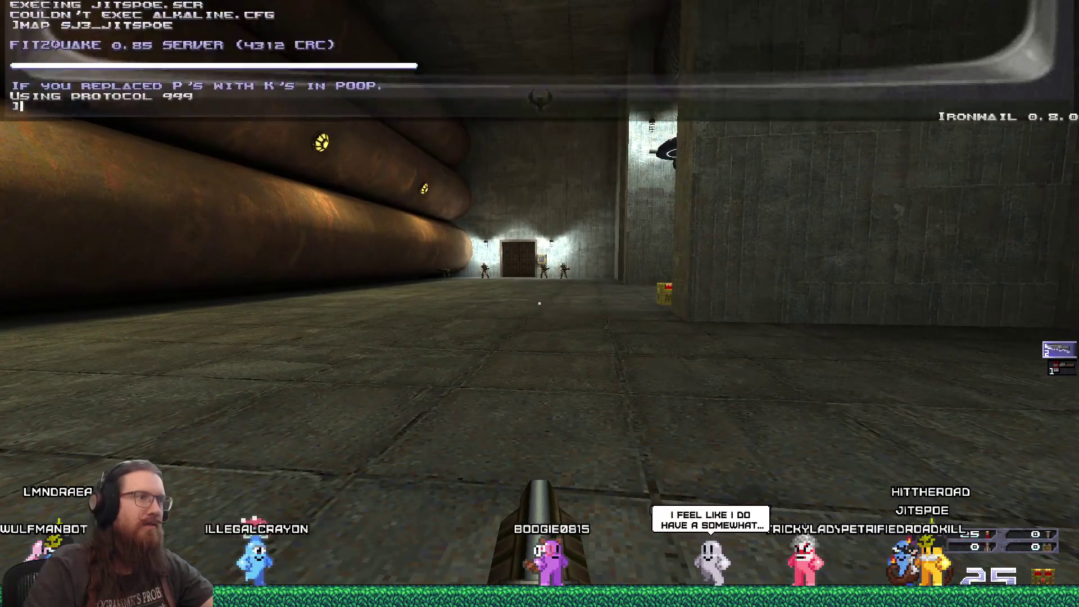
type("skill")
key("Return")
type("disconnect")
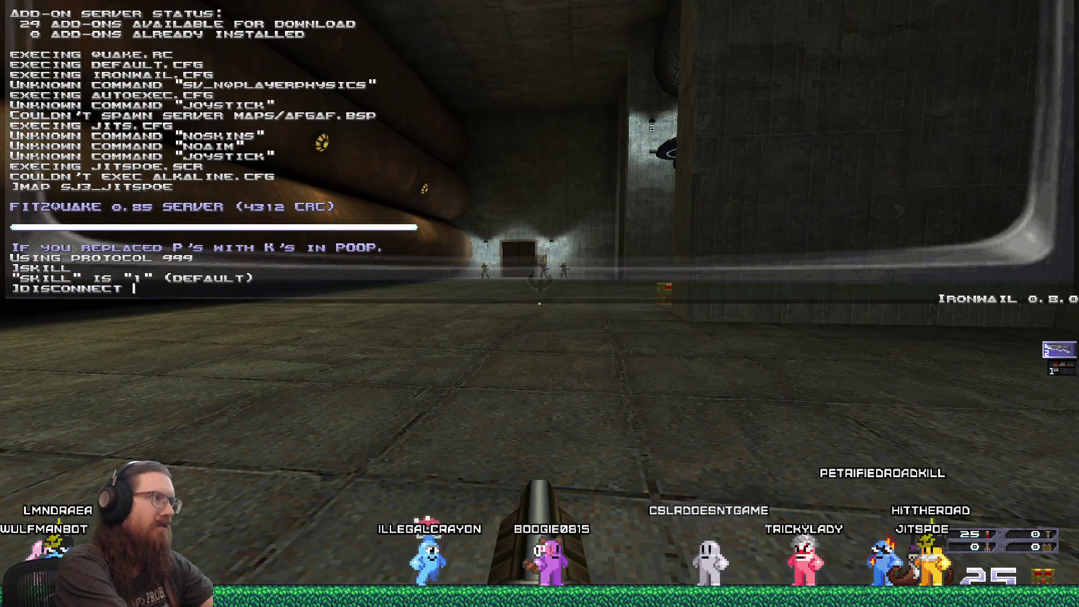
key("Return")
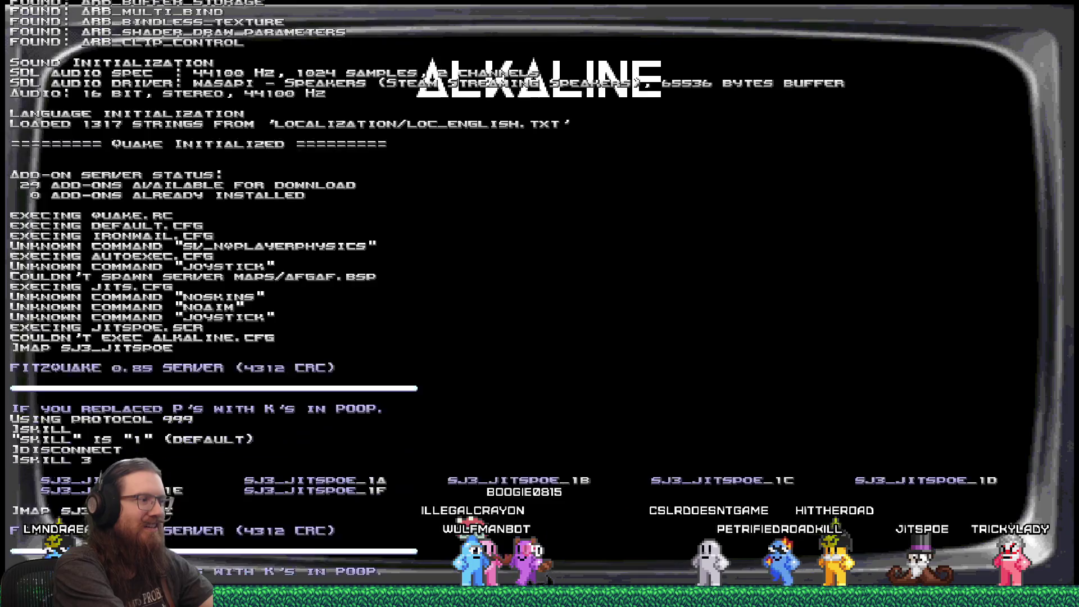
key("grave")
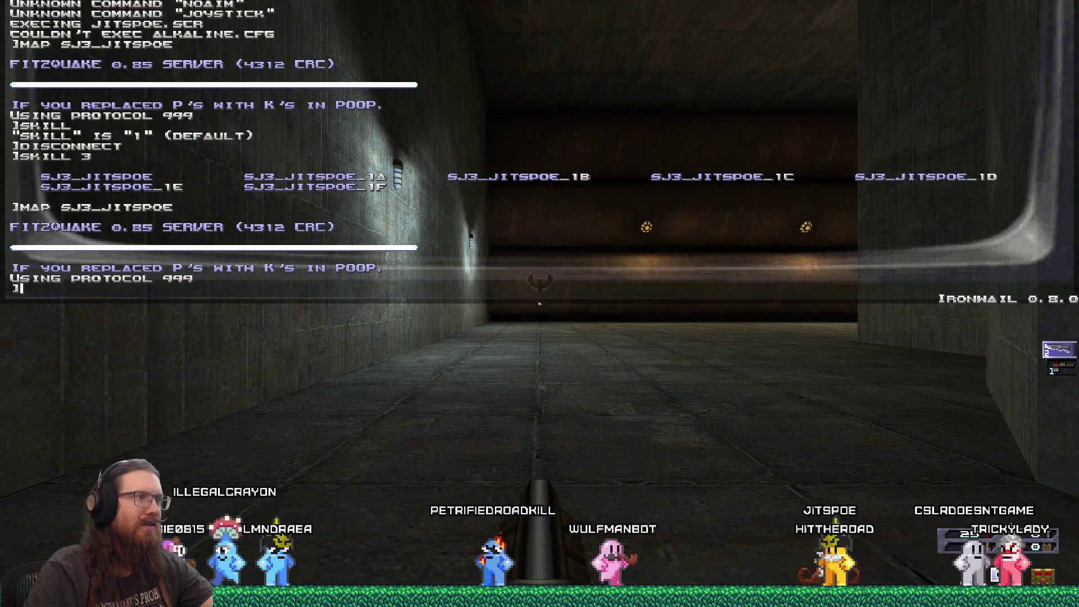
key("grave")
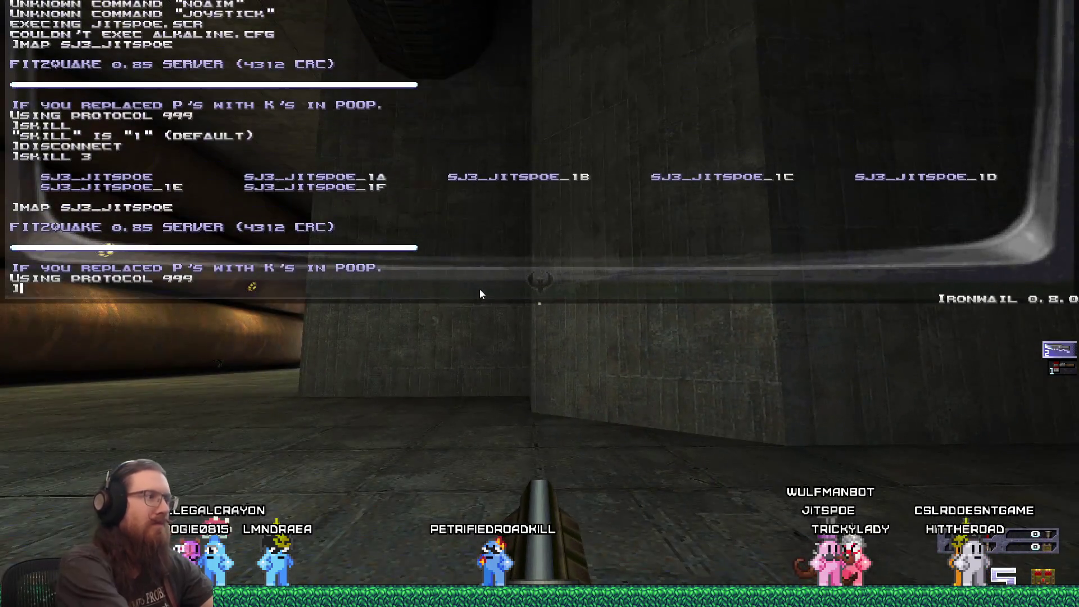
Turn on noclip and notarget from the console
type("clip")
key("Return")
type("no")
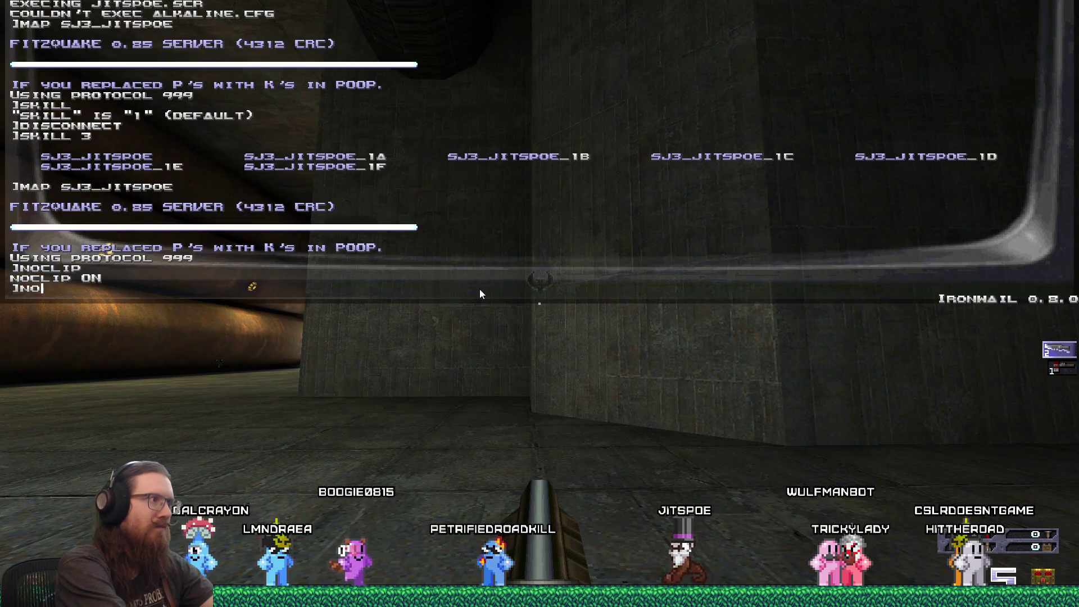
key("Return")
key("grave")
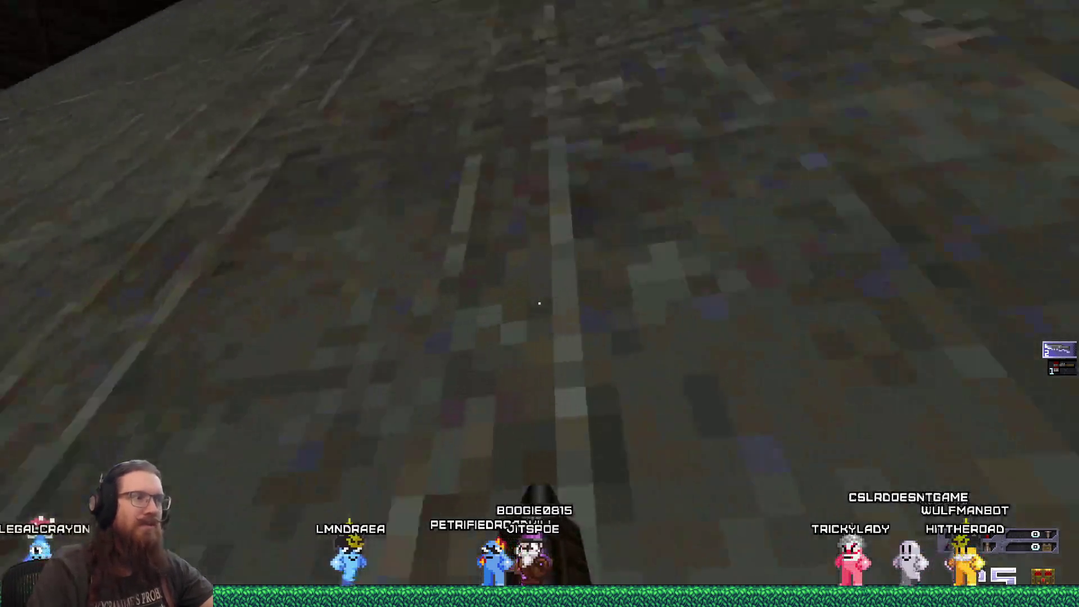
Fly through the tower, under the pipe ceiling and across the brick room to the pit ledge
key("w")
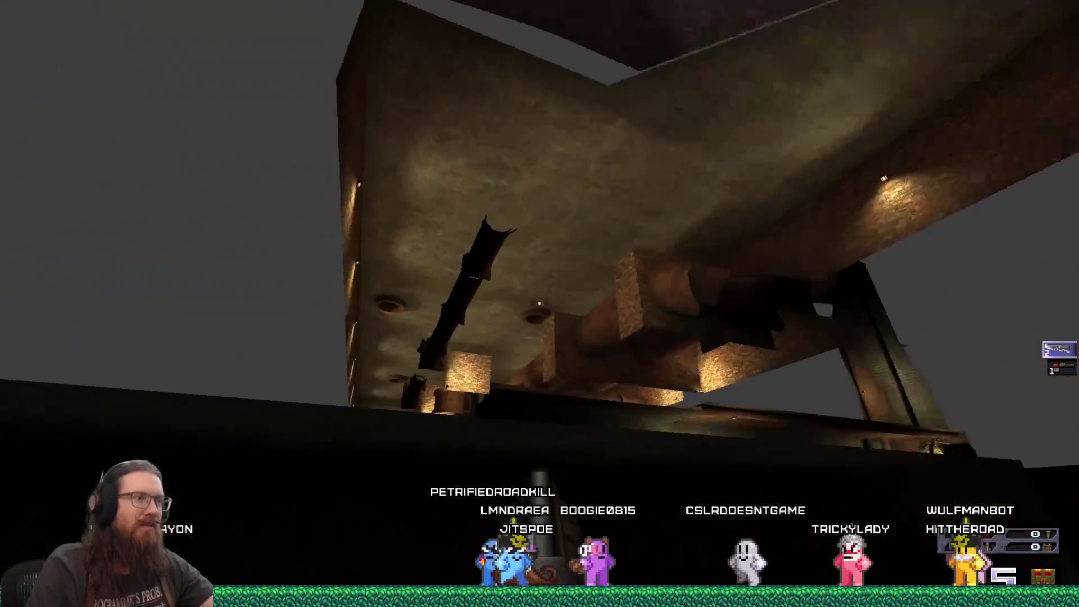
key("w")
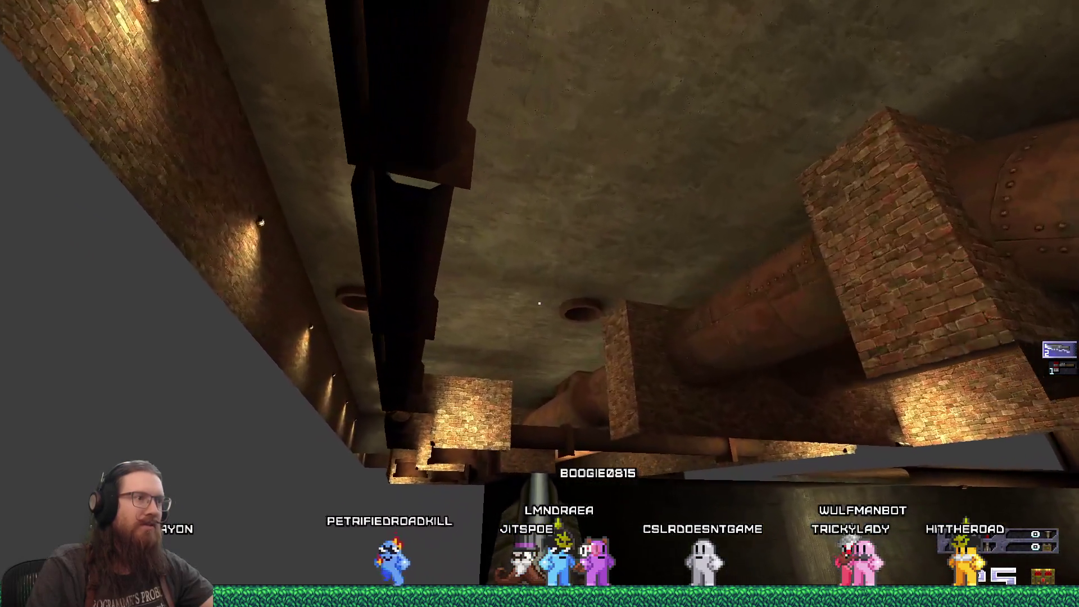
key("w")
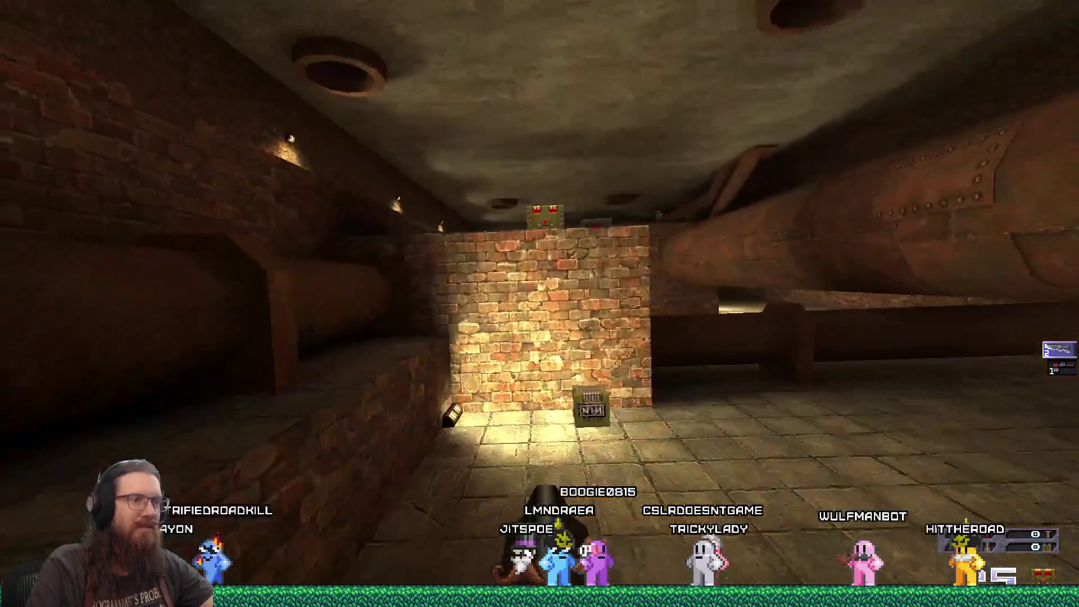
key("w")
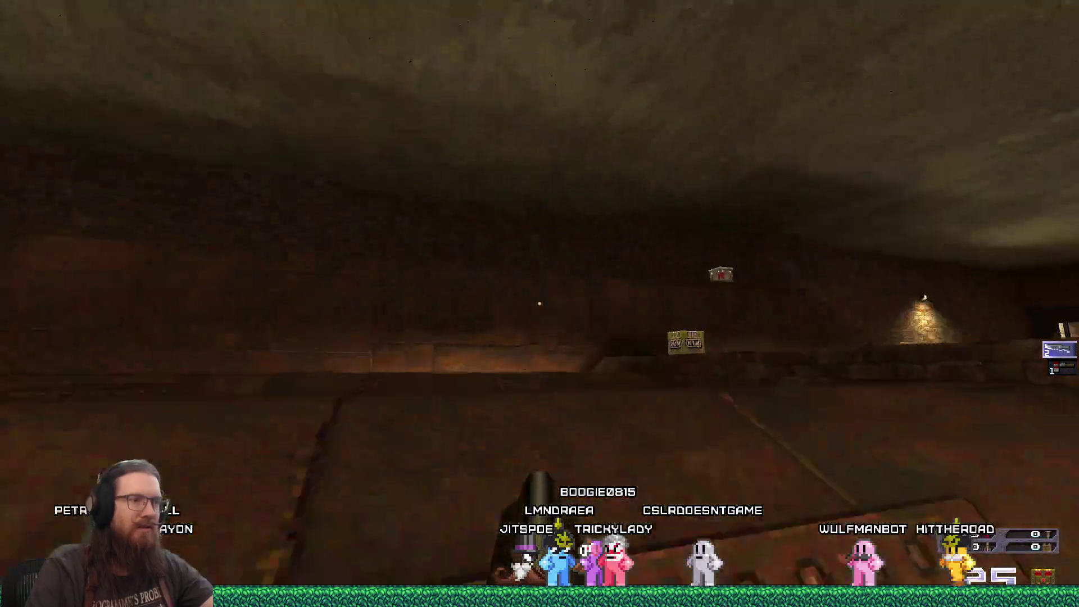
key("w")
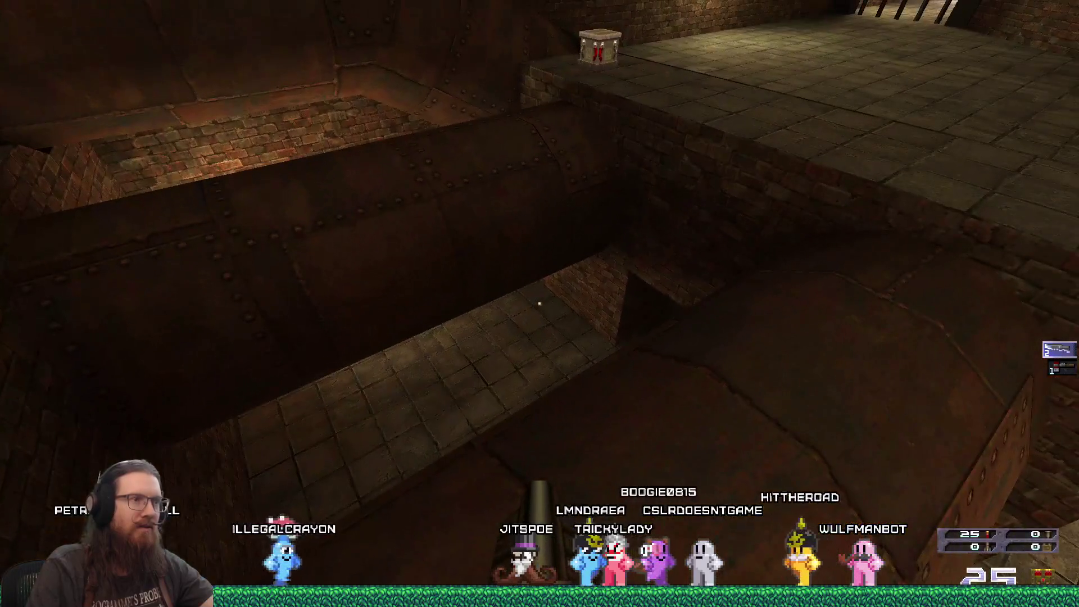
Turn noclip off and drop into the room beside the pit
type("d")
type("noclip")
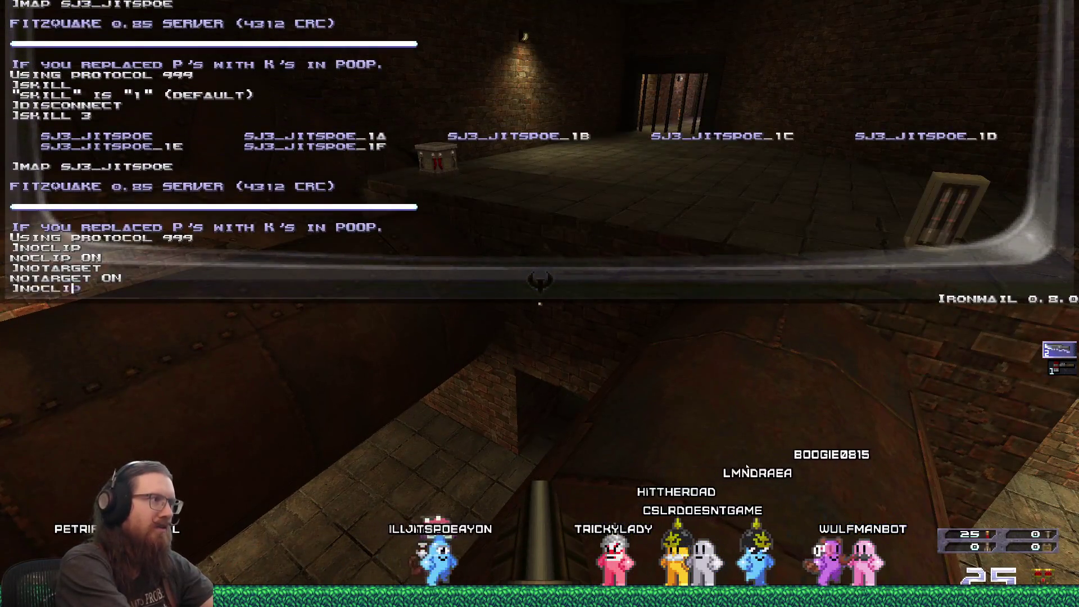
key("Return")
key("grave")
key("w")
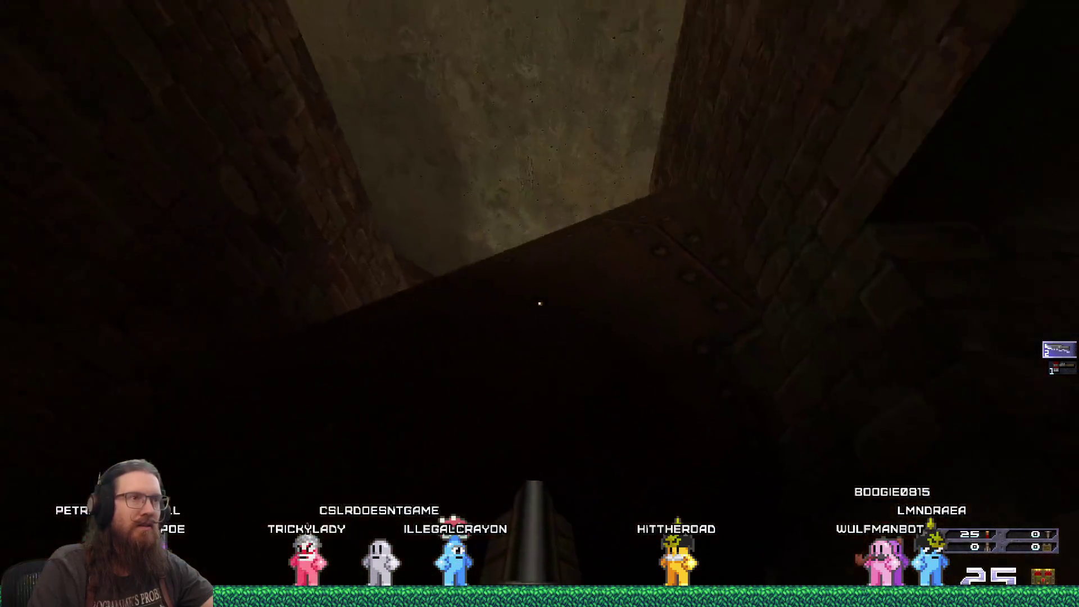
Reload the sj3_jitspoe map from the start and confirm skill is 3
key("grave")
type("noclip")
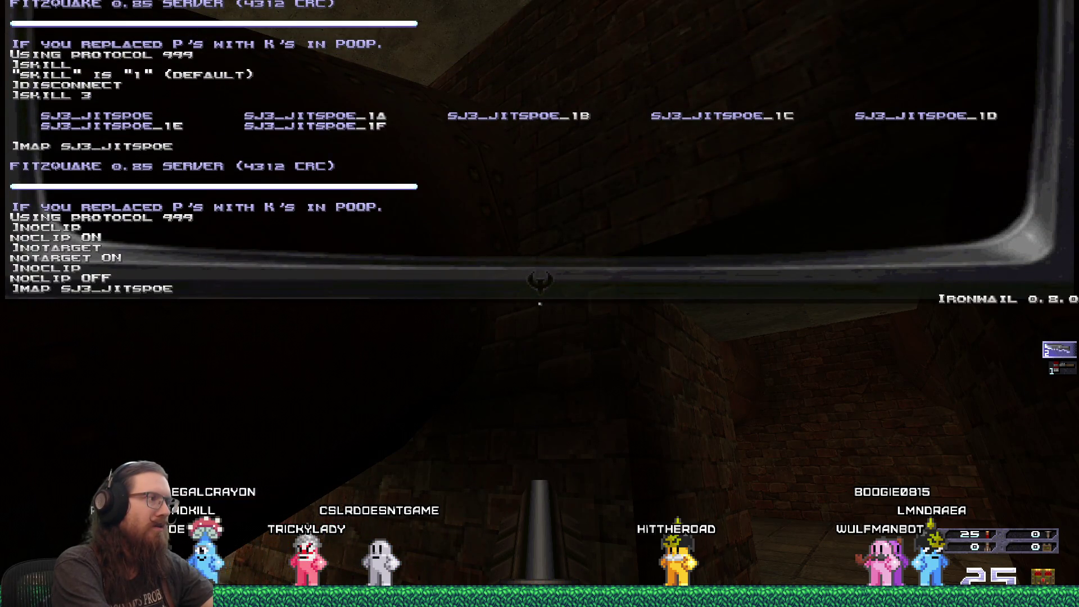
key("Return")
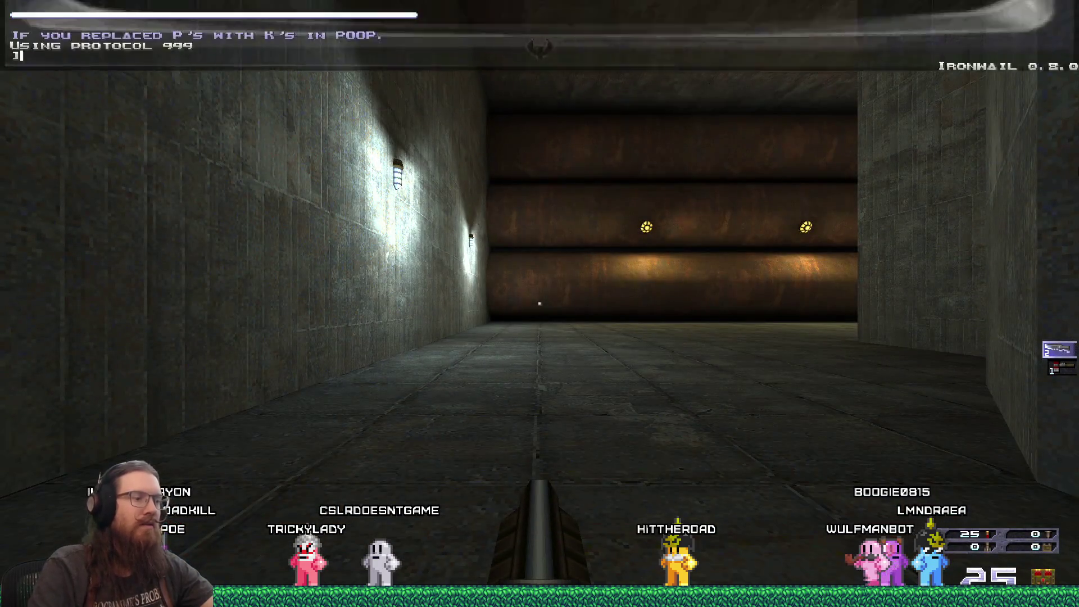
key("grave")
type("skill")
key("Return")
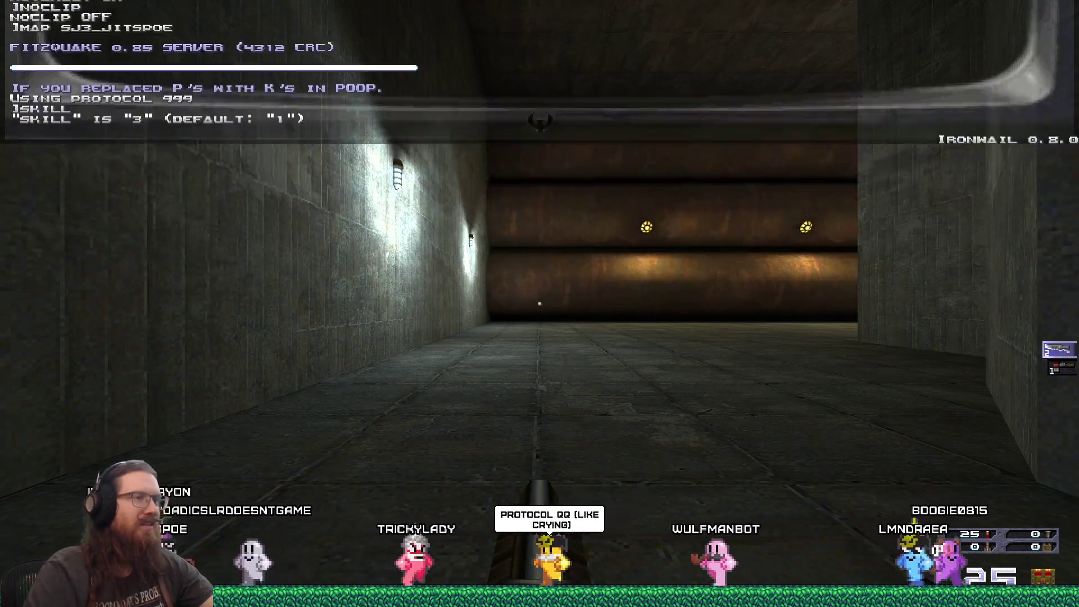
Walk down the corridor and pick up the nailgun
key("w")
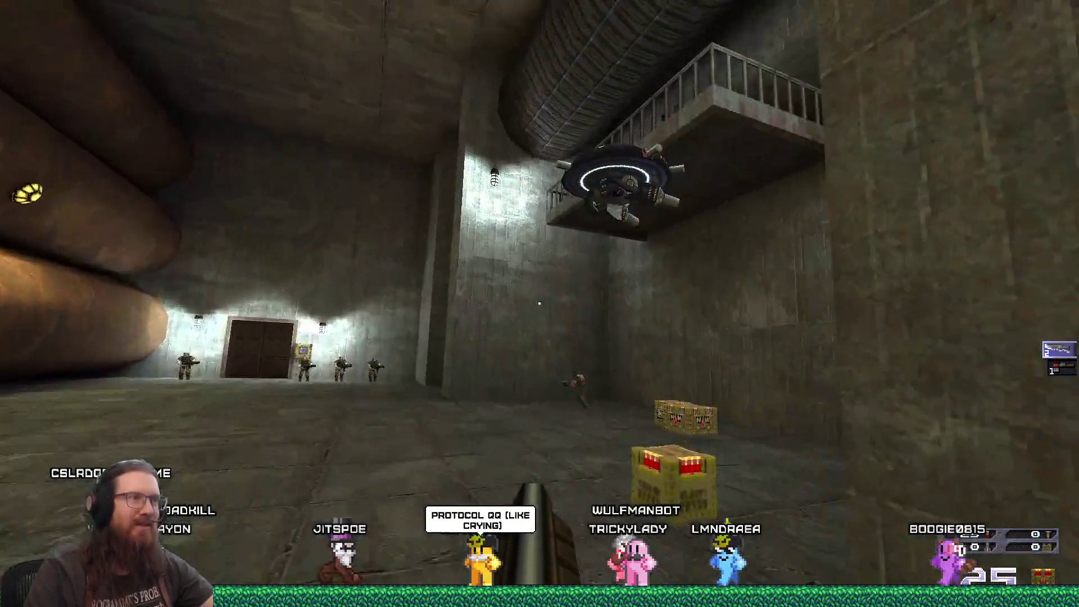
mouse_move(540, 303)
key("w")
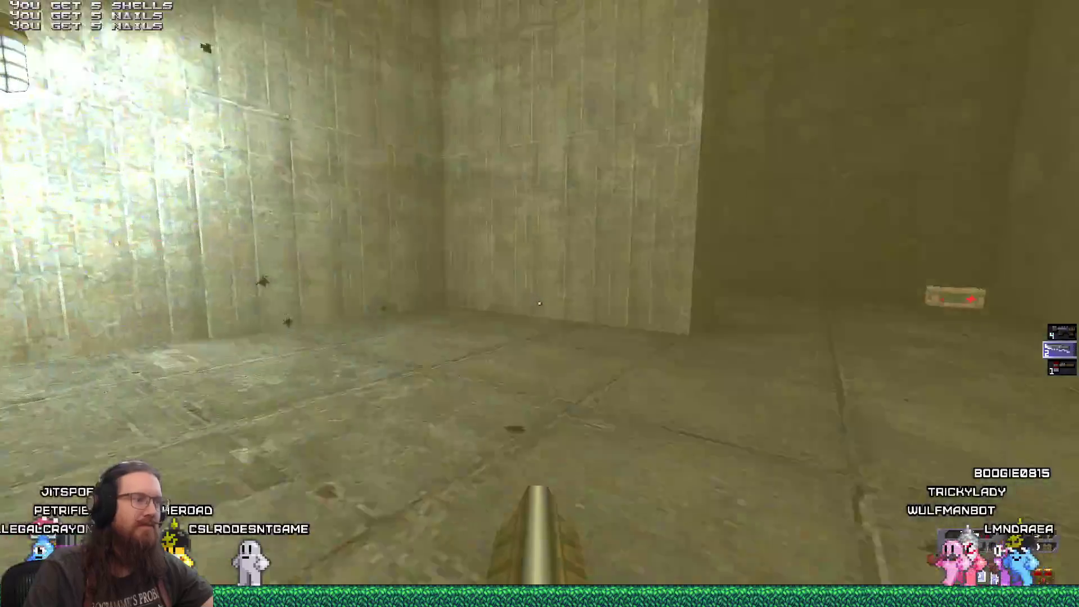
Quicksave the game with F6
key("F6")
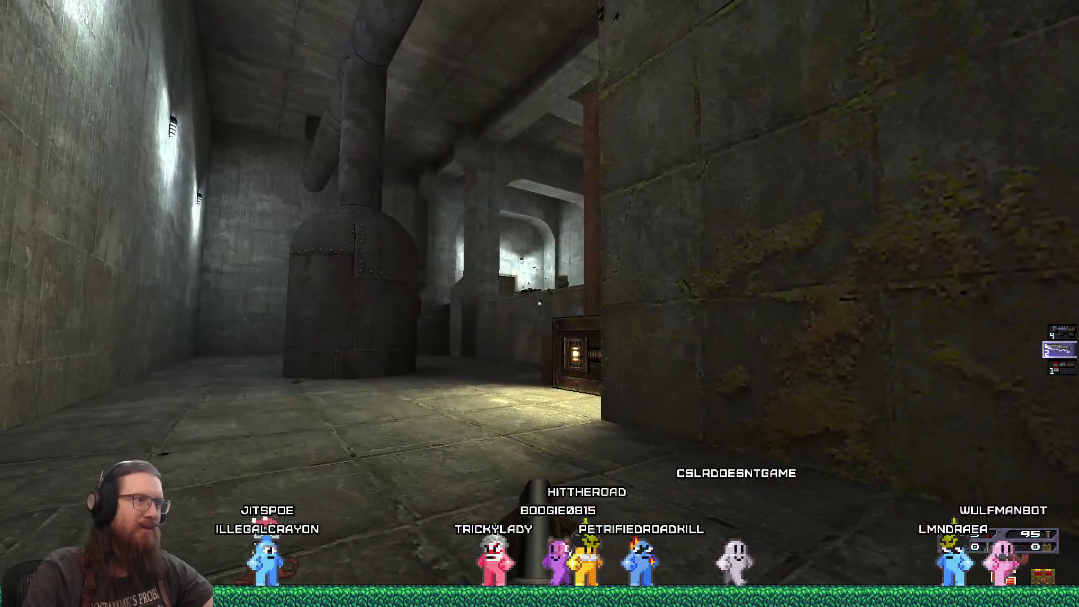
Shoot the enemy near the boiler and move through the concrete corridor past the bodies to the pipes
key("w")
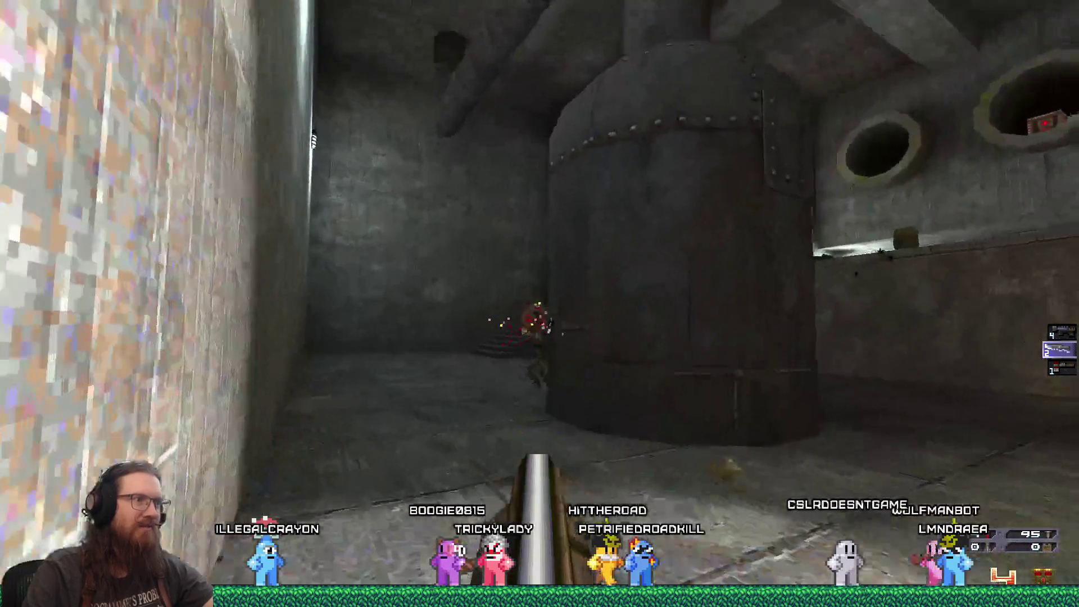
left_click(540, 303)
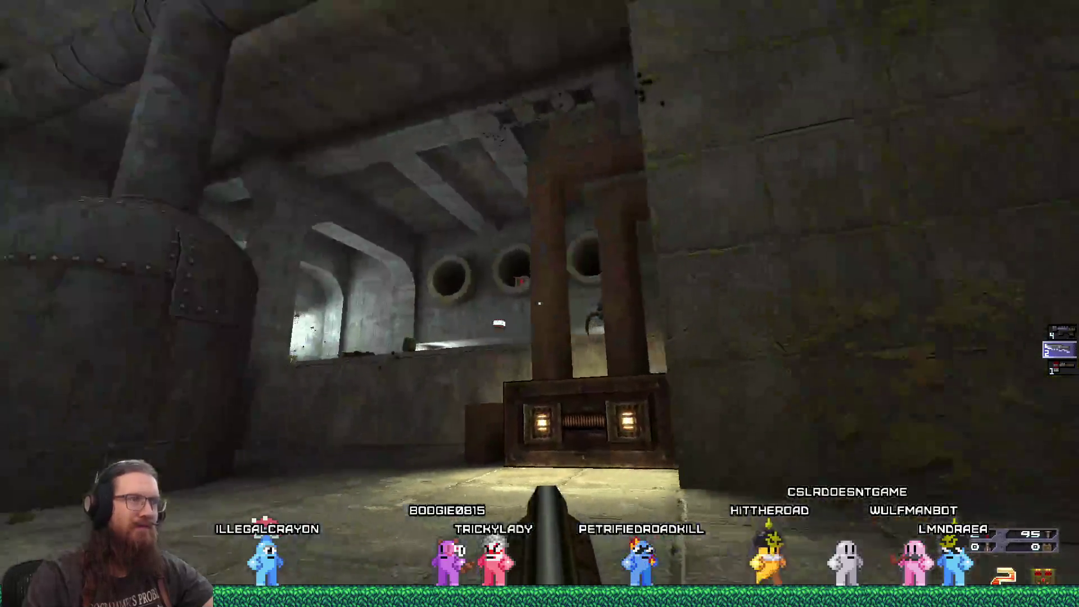
key("w")
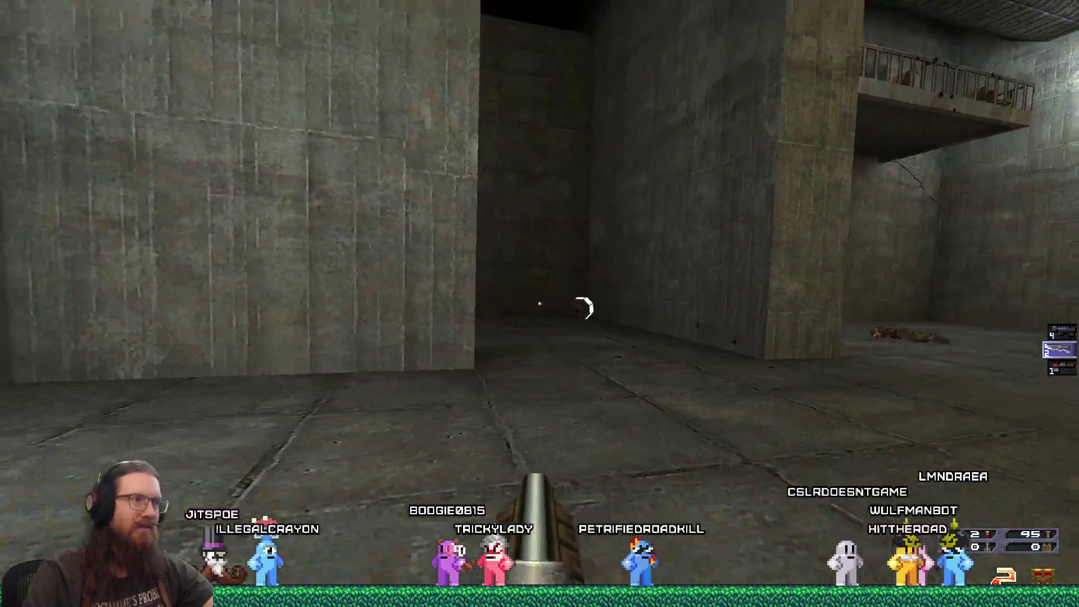
key("w")
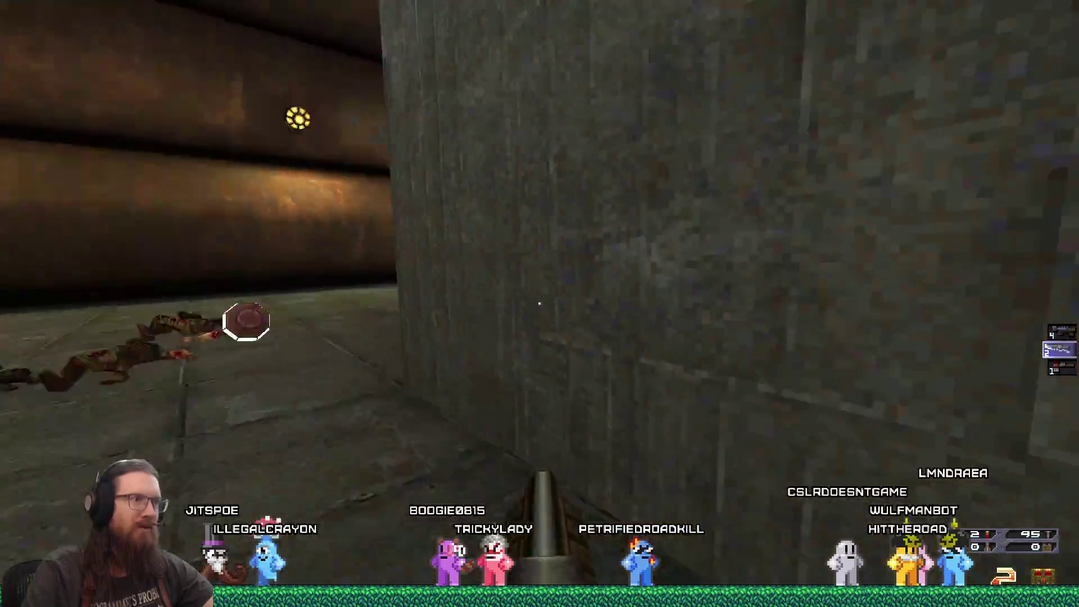
key("w")
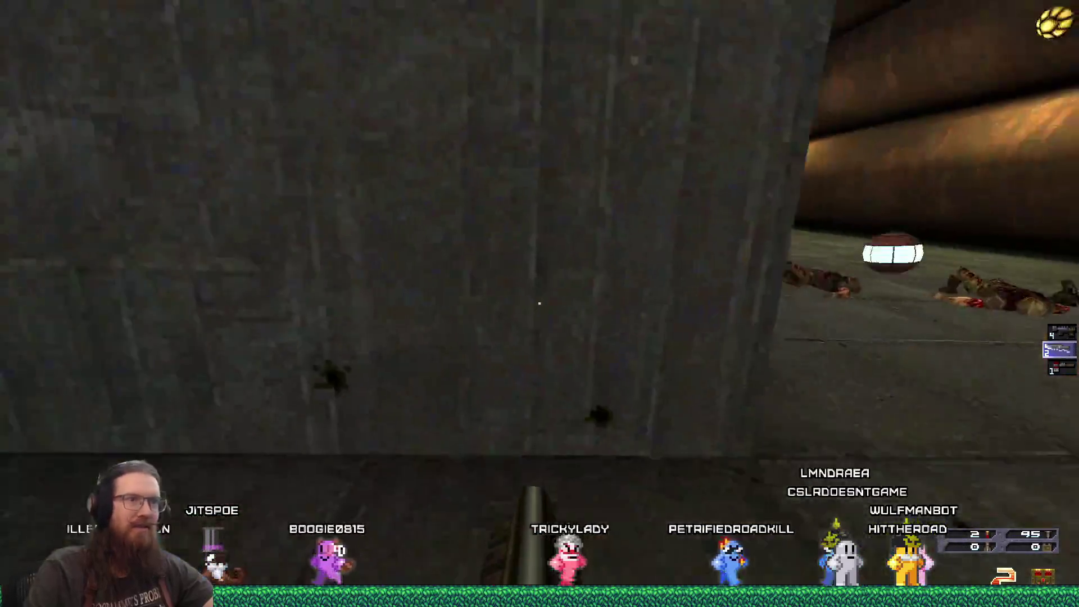
key("w")
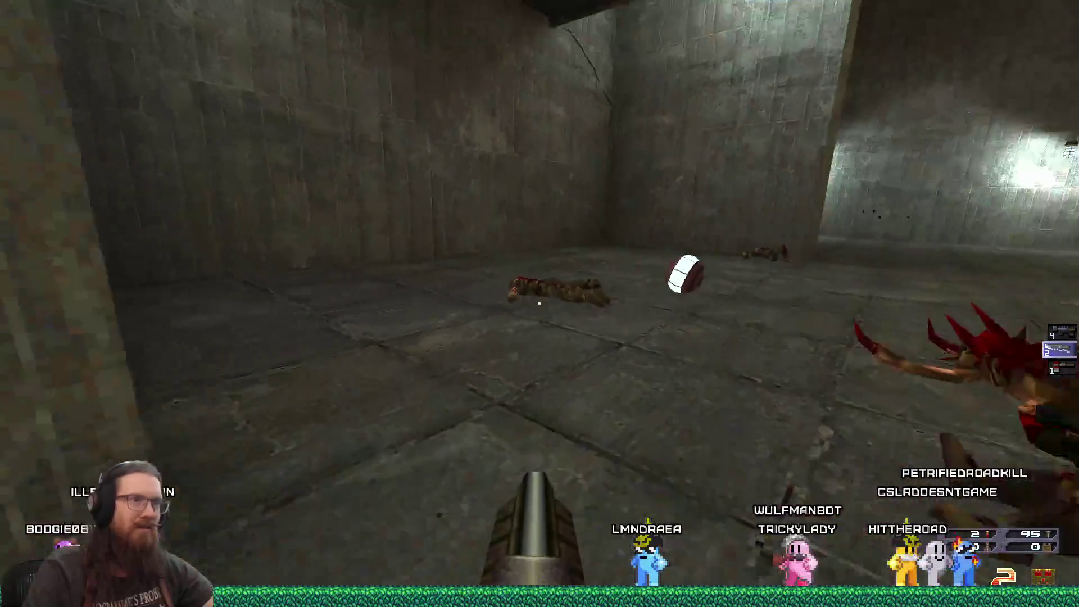
key("w")
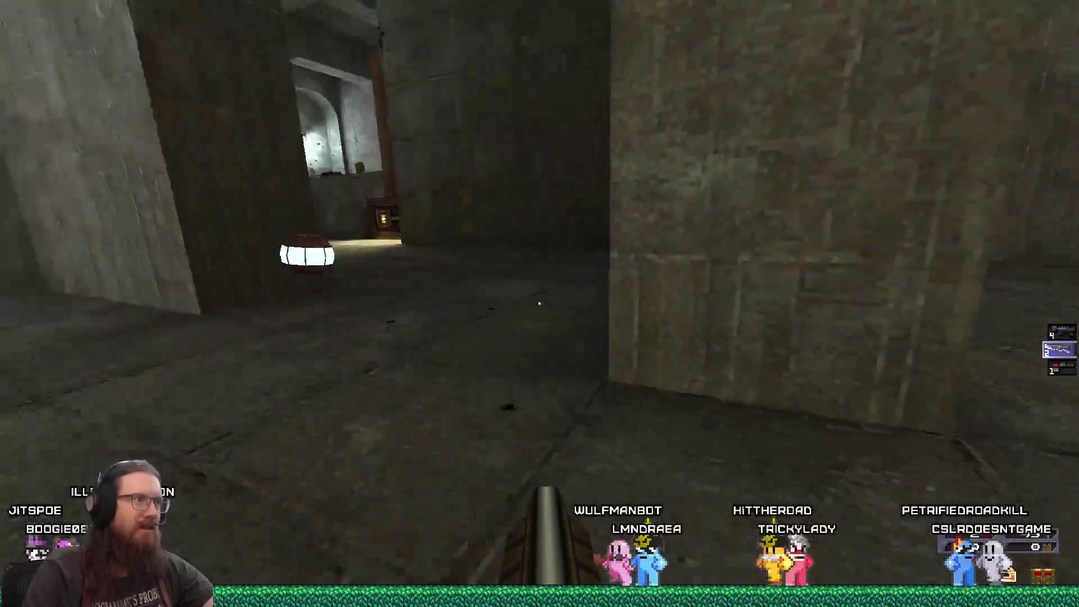
Pass the pipes, cross the tall balcony room, and head into the corridor with the tank
key("w")
key("w")
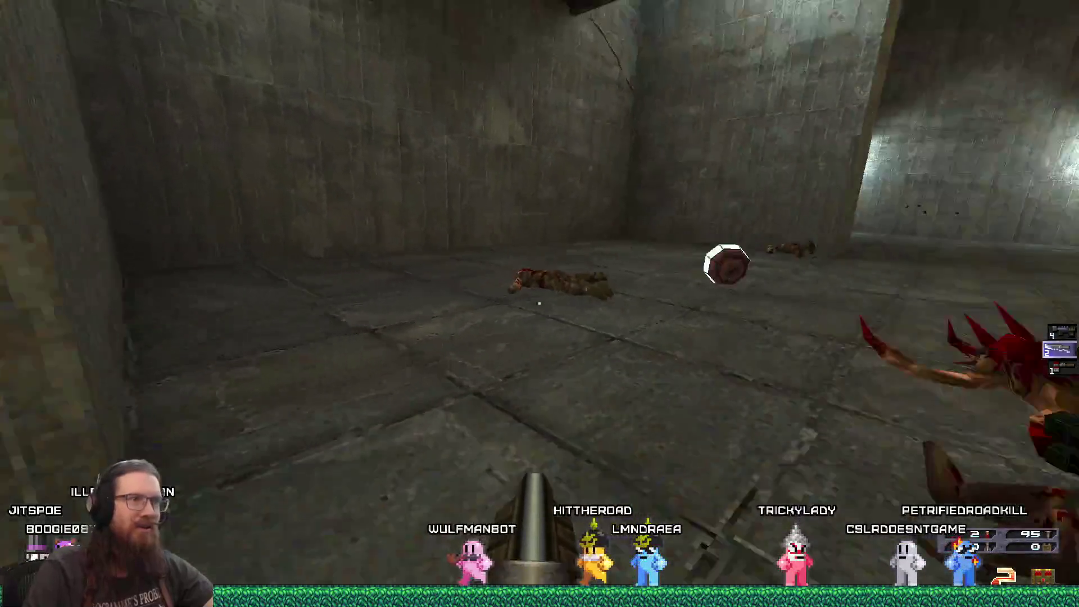
key("w")
key("w")
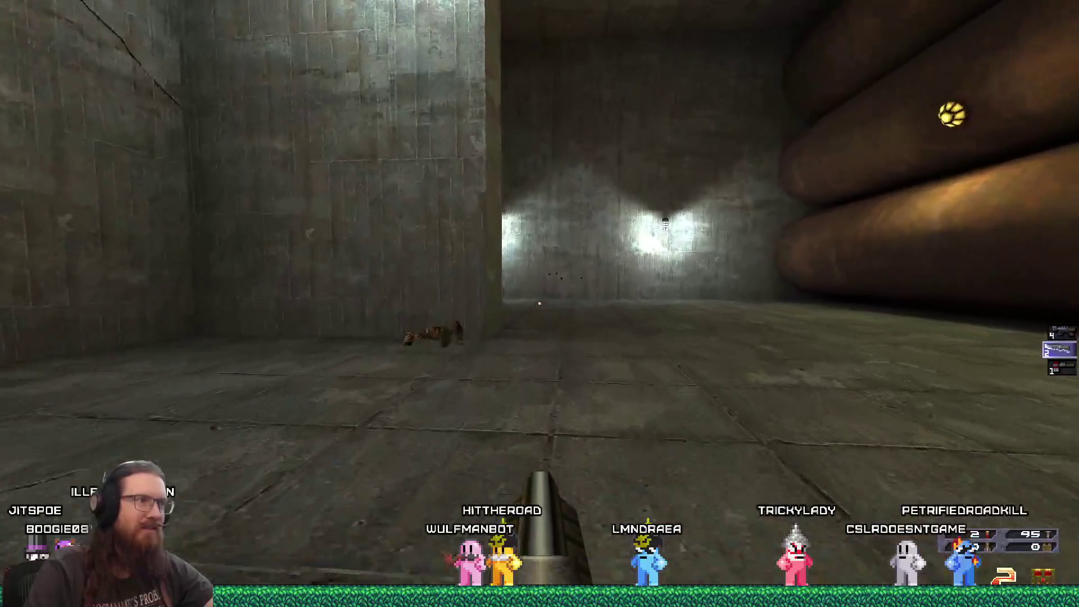
key("w")
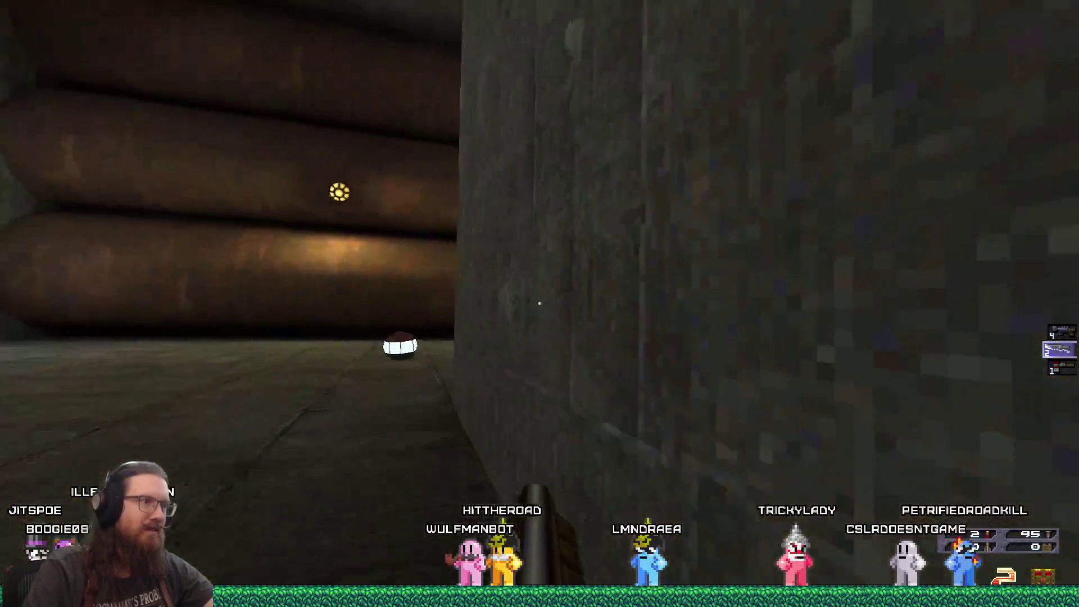
key("w")
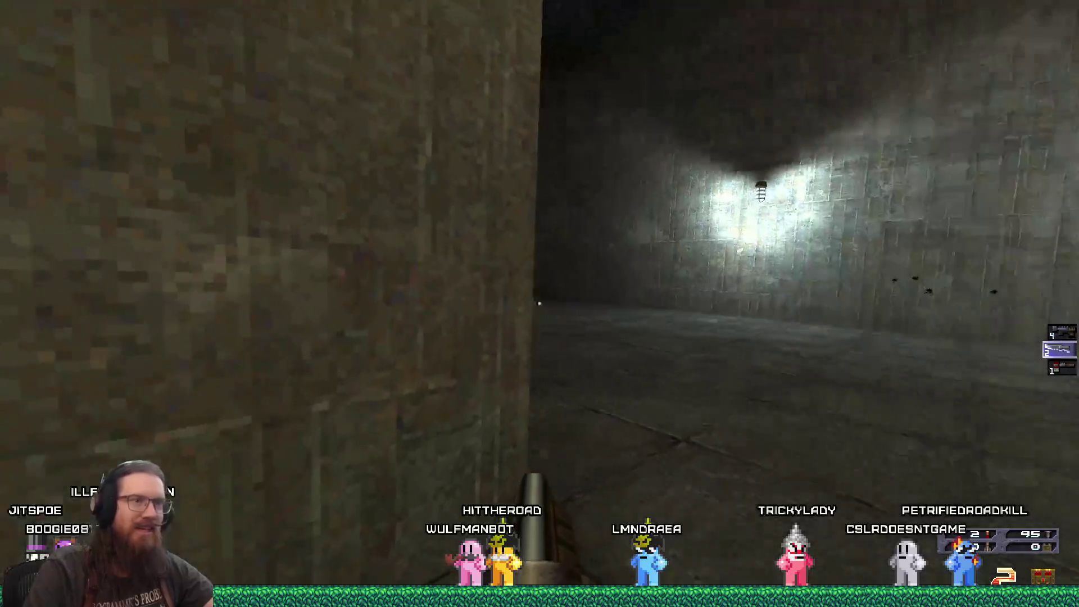
key("w")
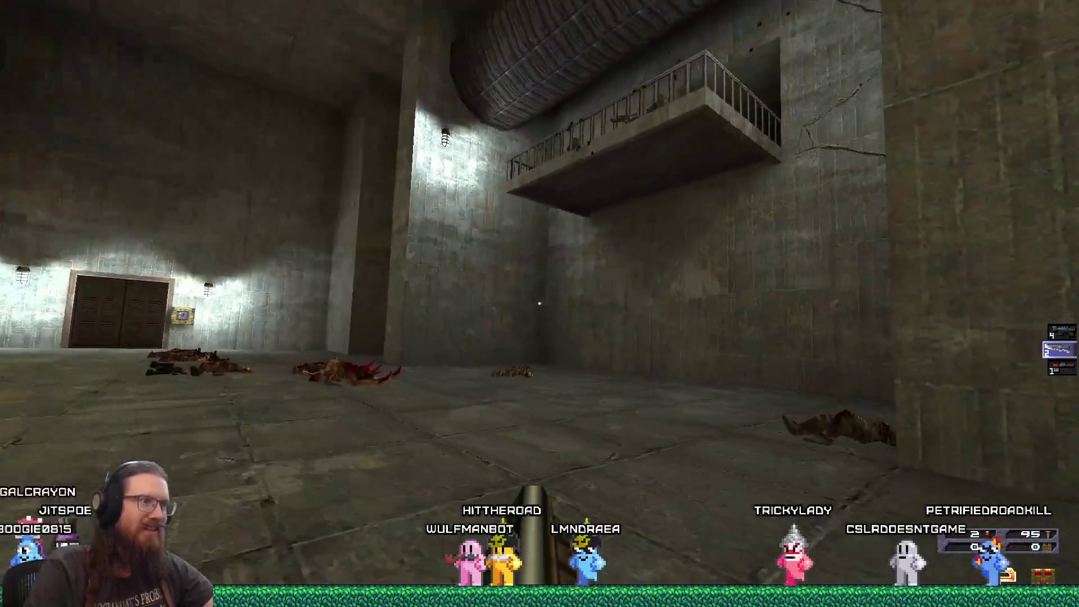
key("w")
key("w")
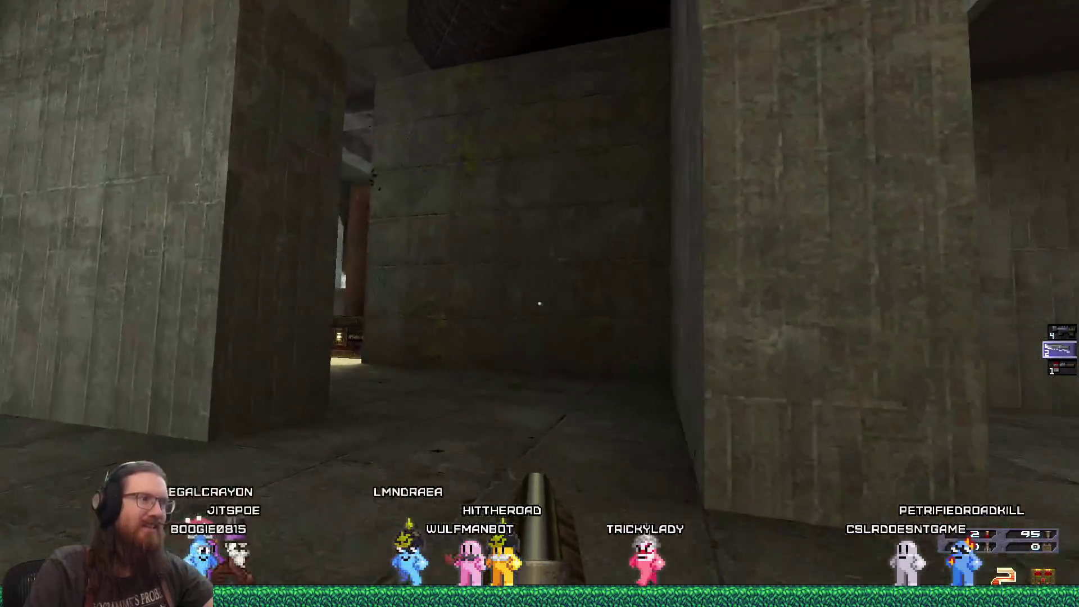
Switch to the super nailgun and cross the boiler room past the riveted tank
key("w")
key("4")
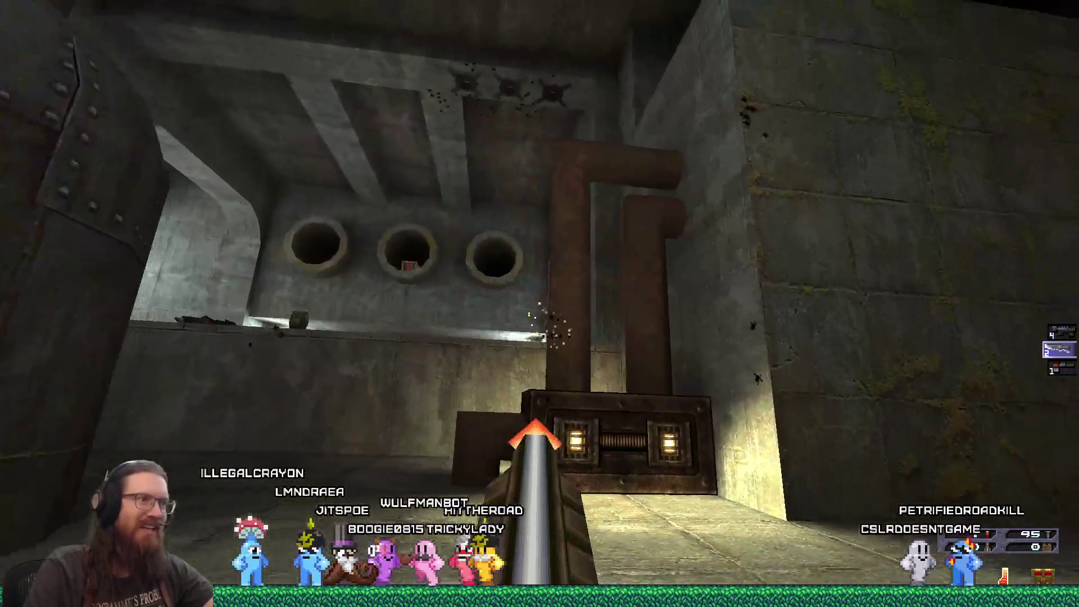
key("w")
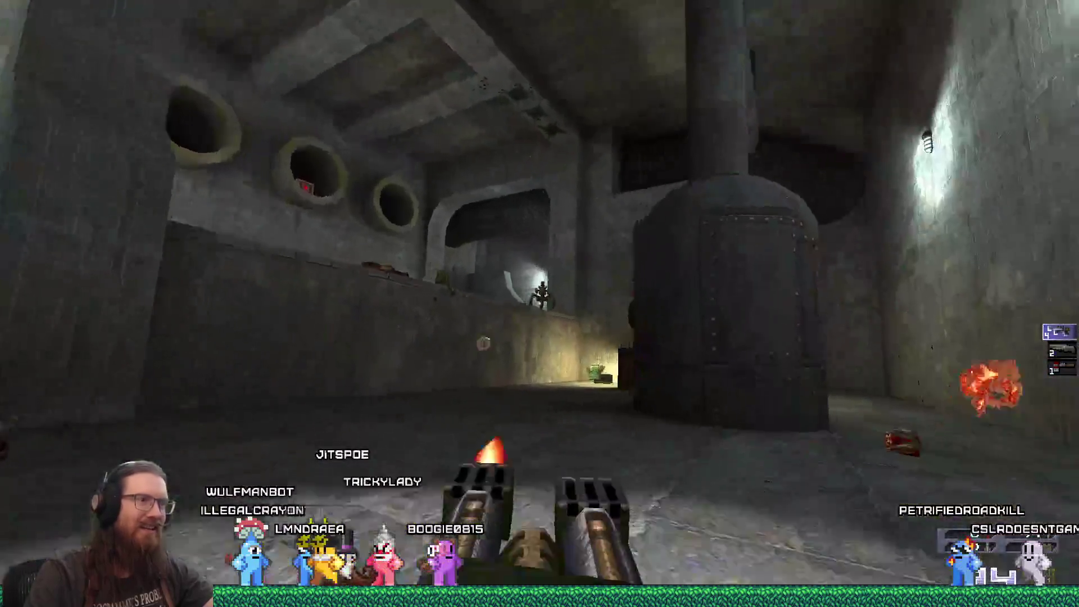
key("w")
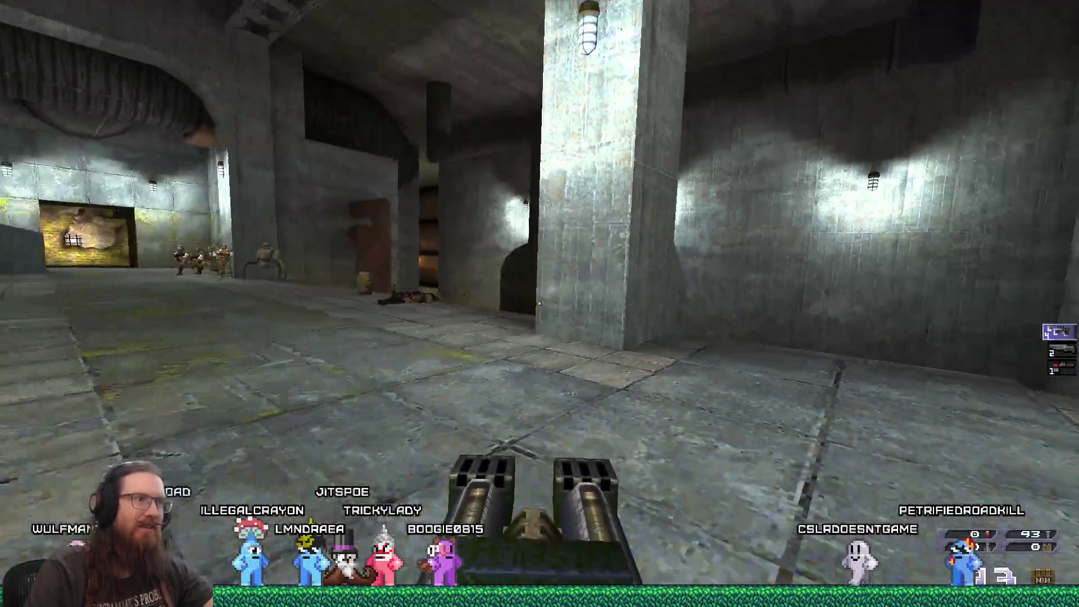
key("w")
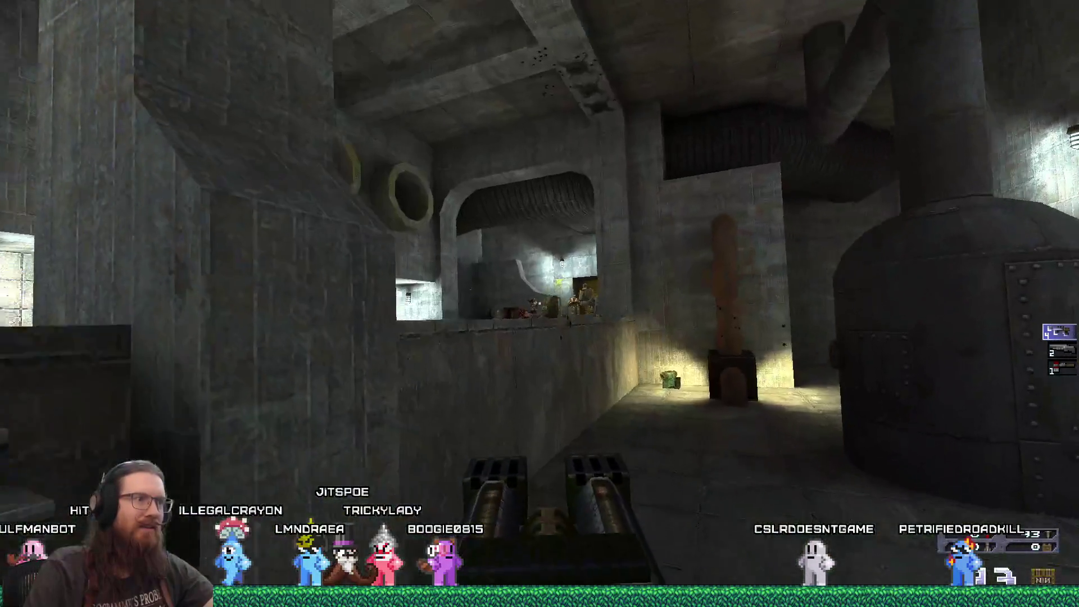
key("w")
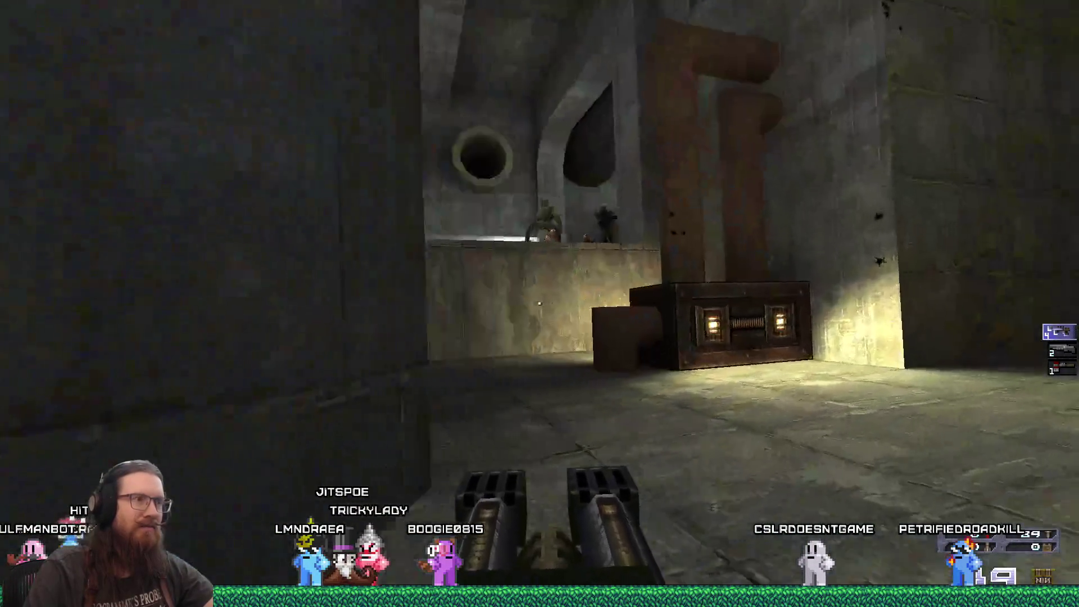
key("w")
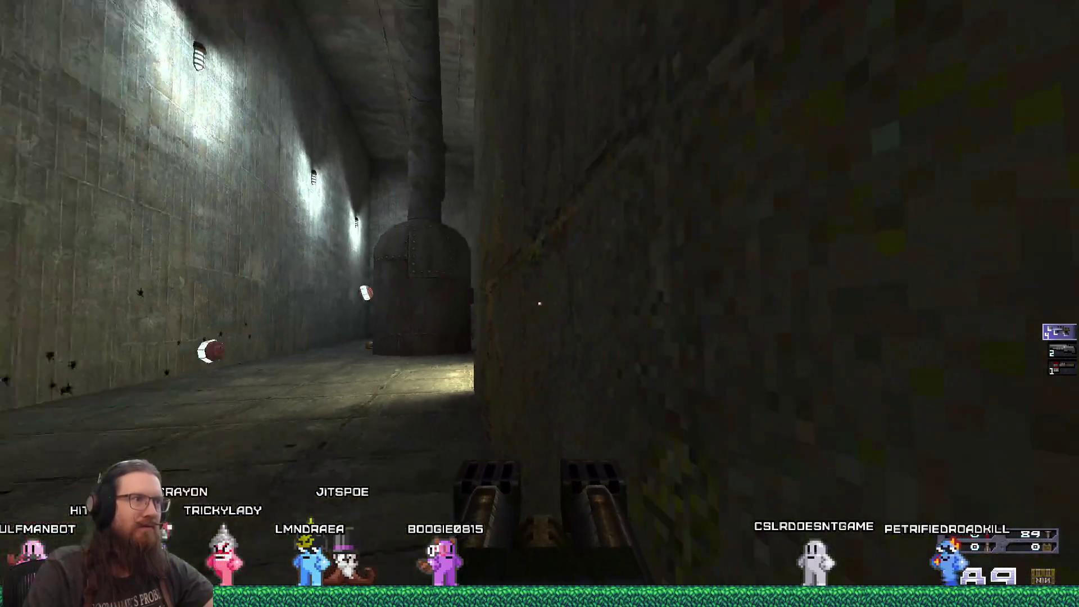
Push past the stairs into the enemy hall, killing enemies and collecting 5 shells and 5 nails
key("w")
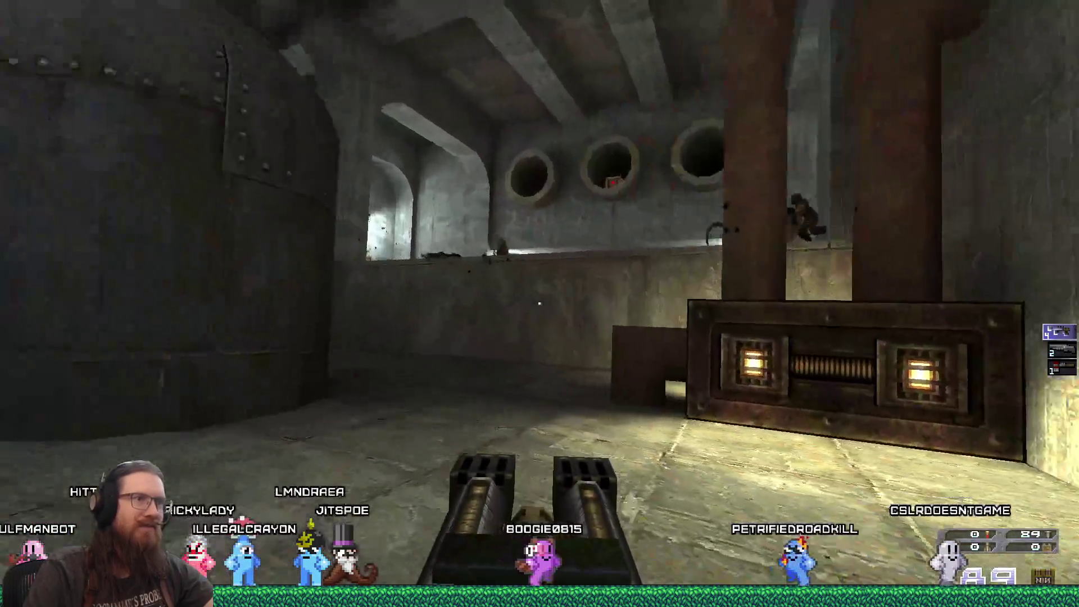
key("w")
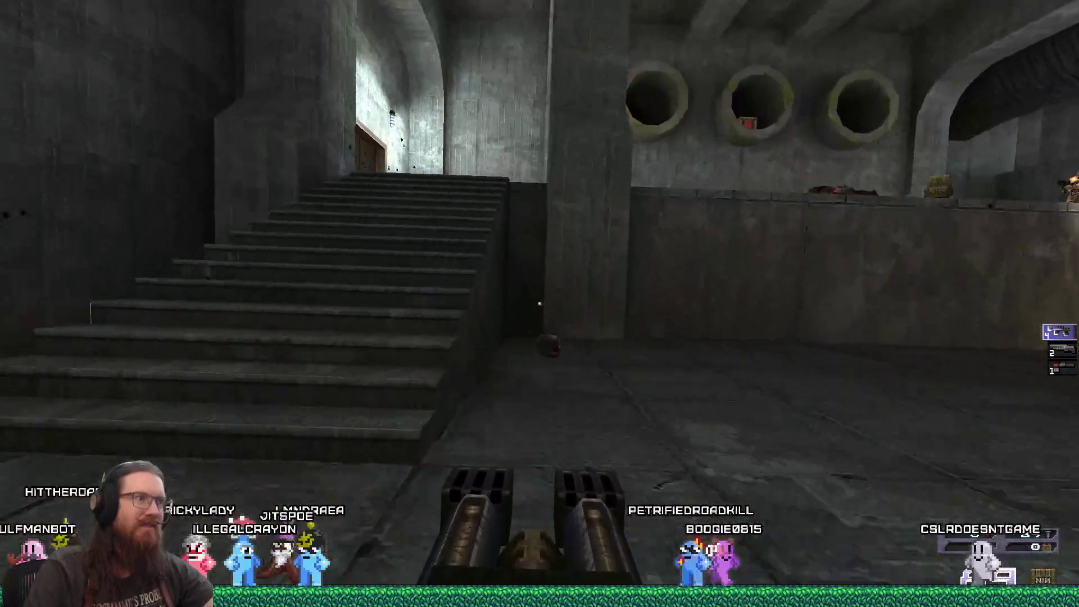
key("w")
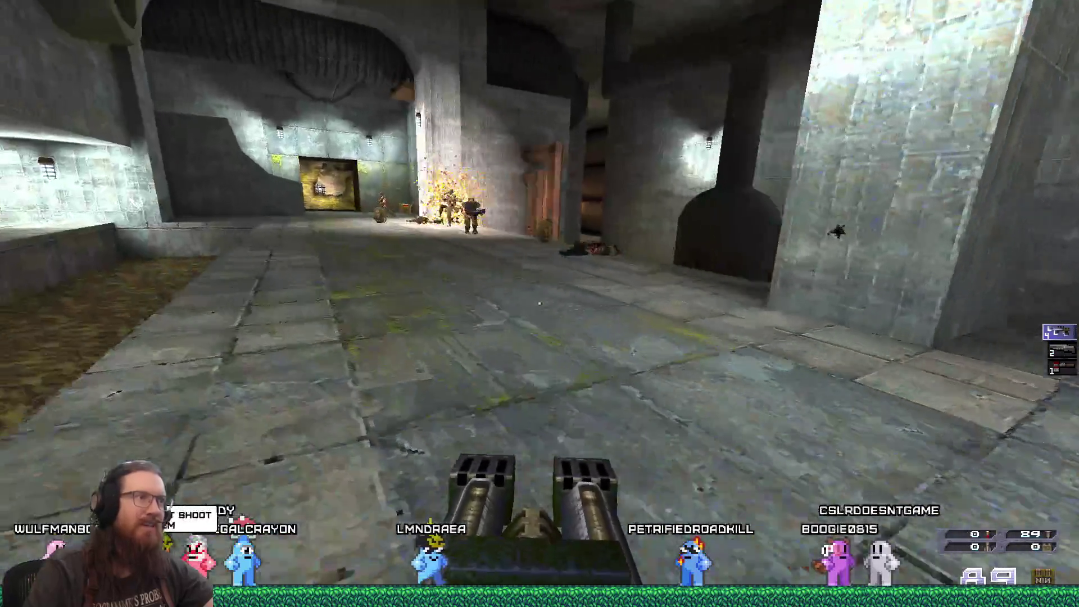
key("w")
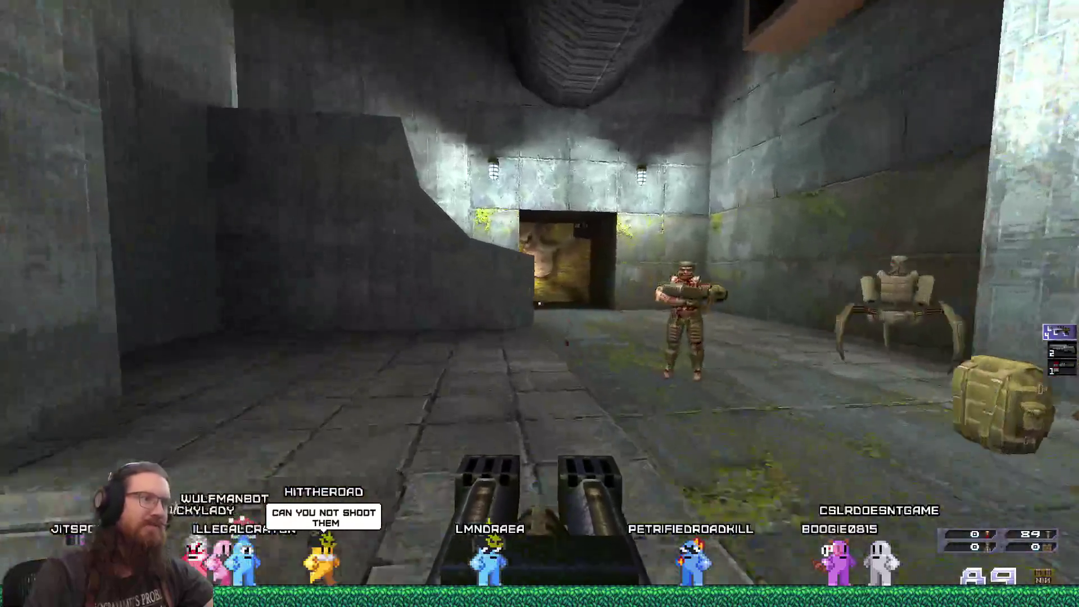
key("w")
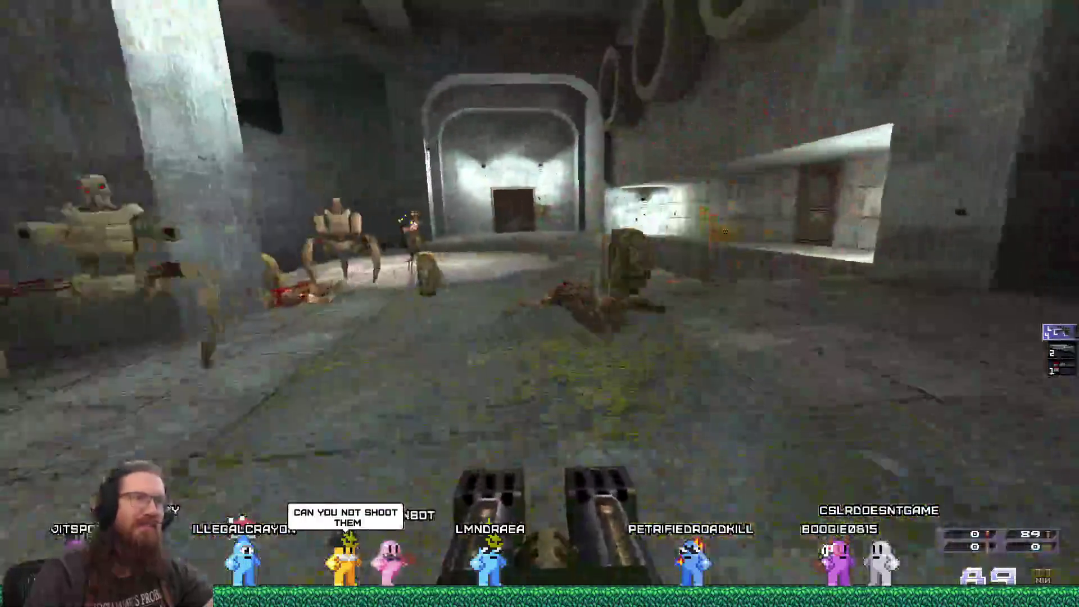
key("w")
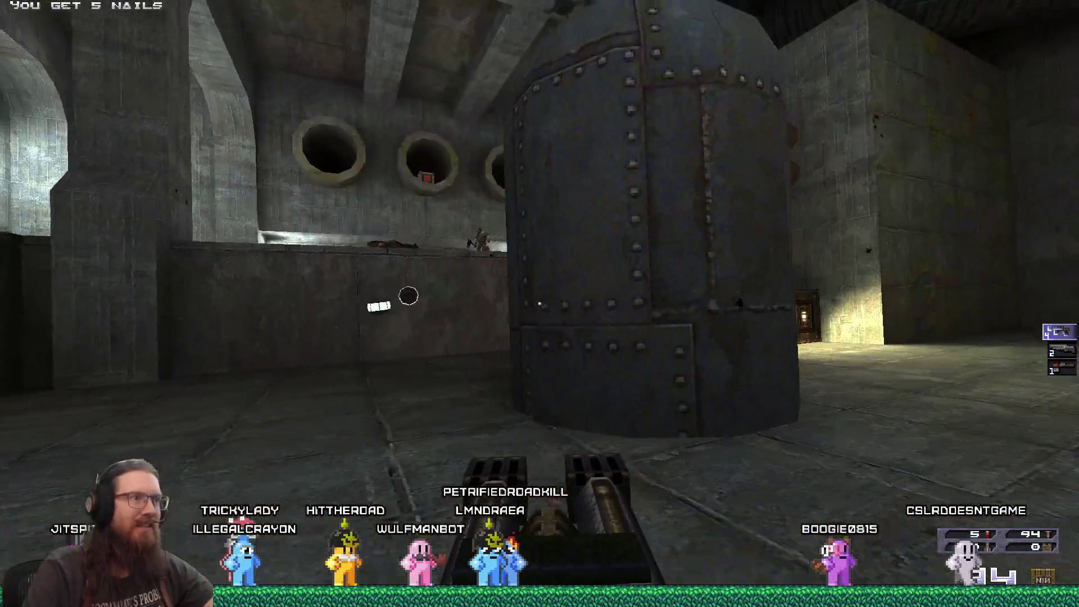
Fight the enemies beside the boiler tank and in the pipe room
key("w")
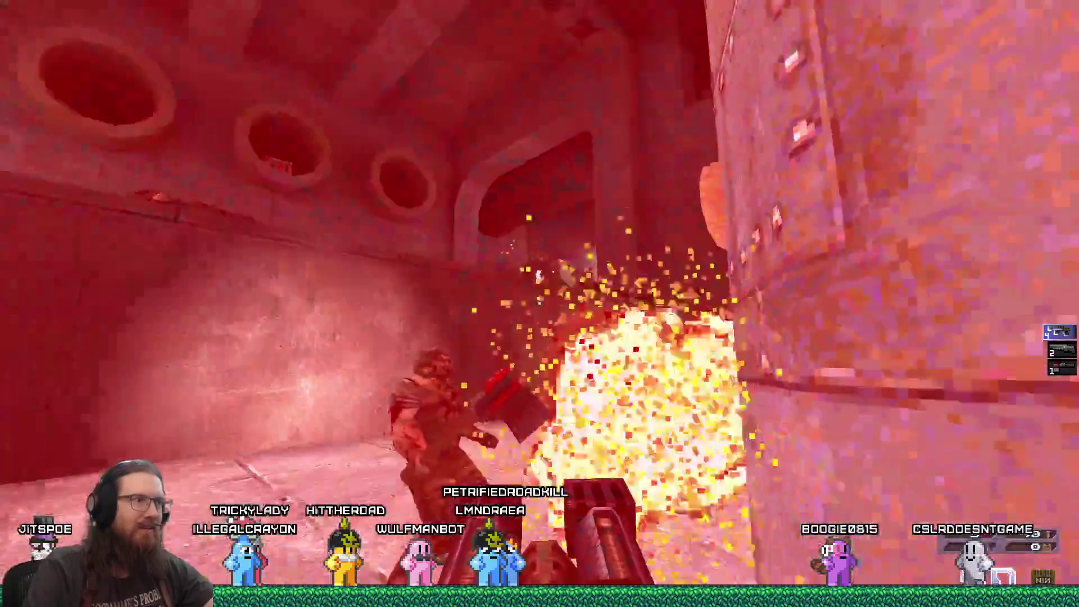
key("w")
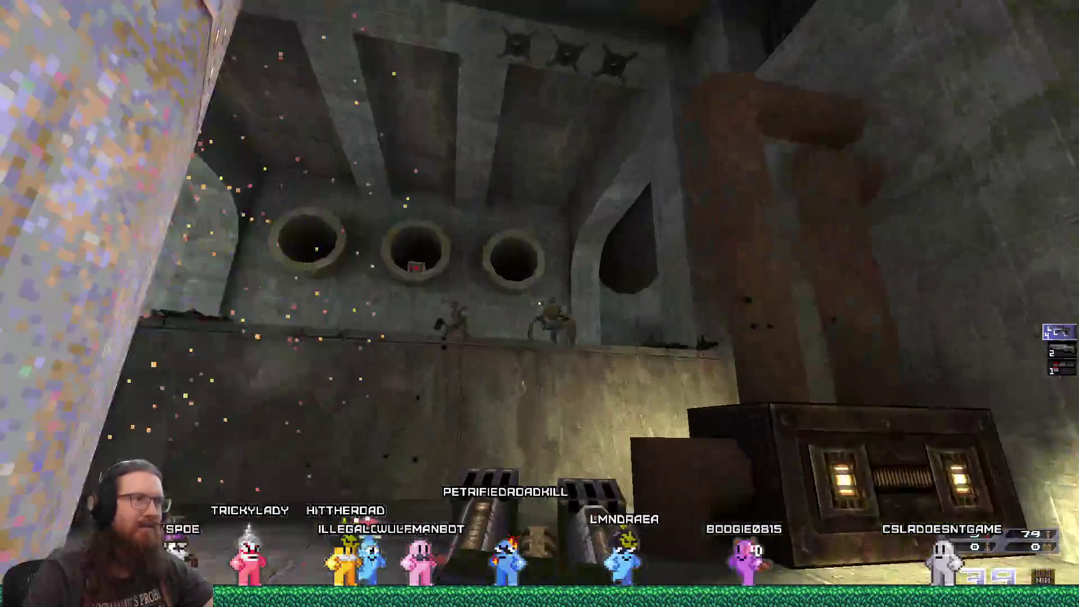
key("w")
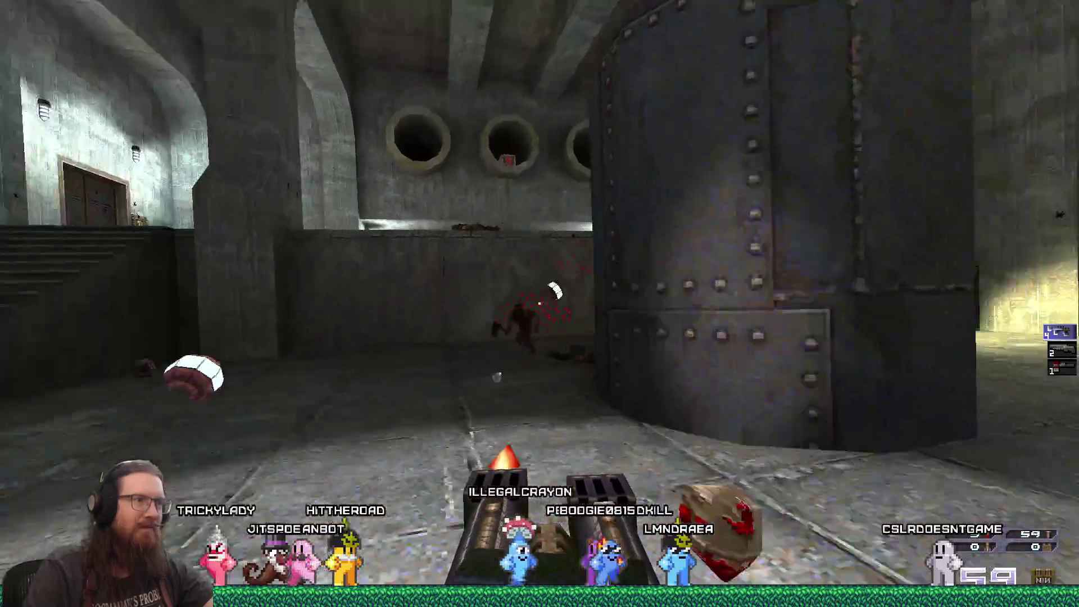
key("w")
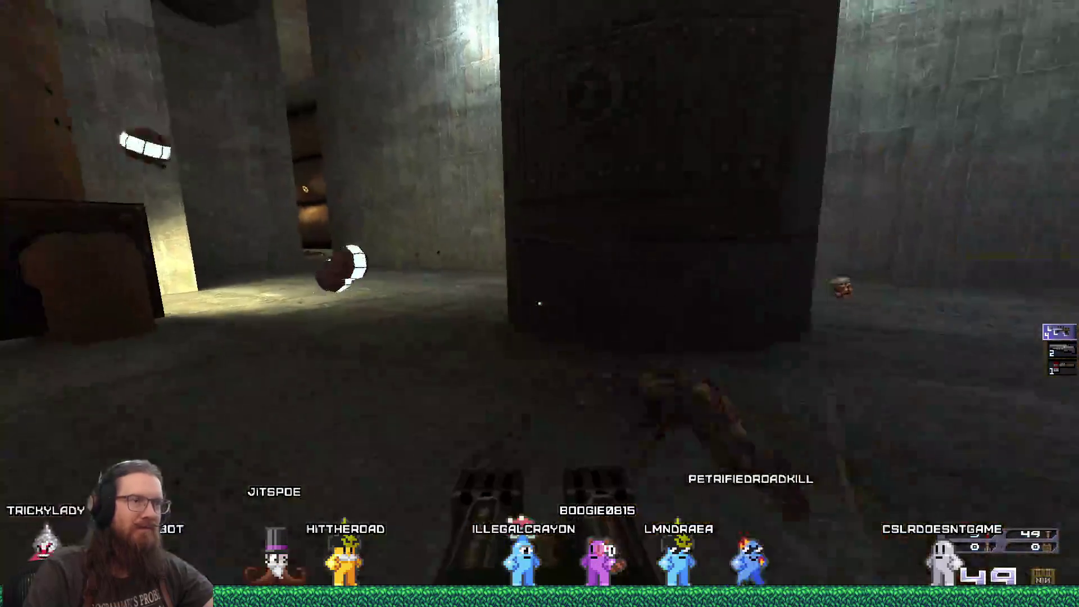
key("w")
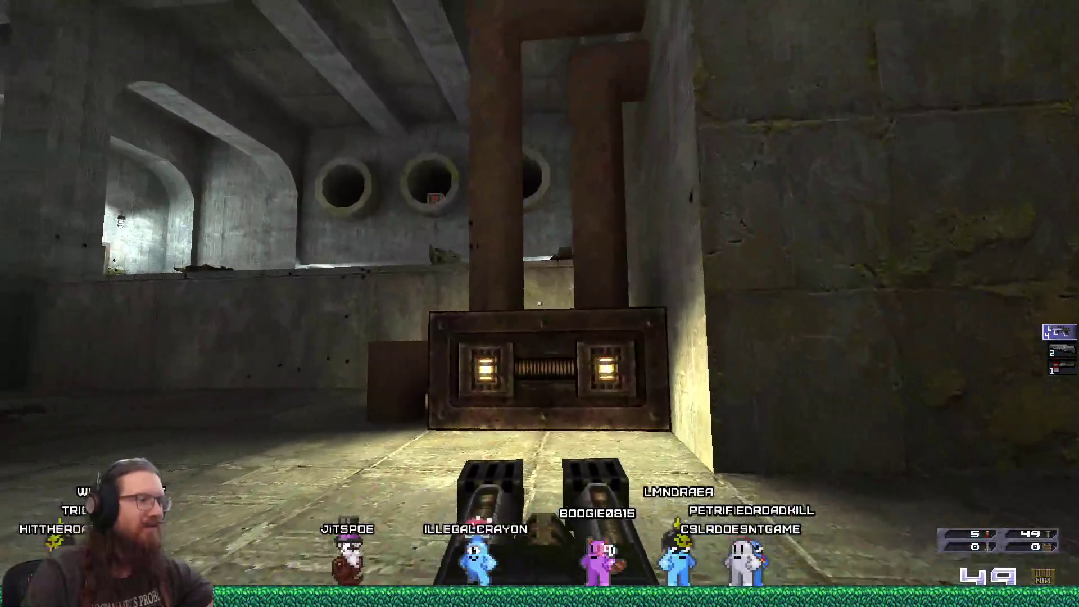
Quicksave, then follow the pipe corridor and drop down to collect 25 nails
key("F6")
key("w")
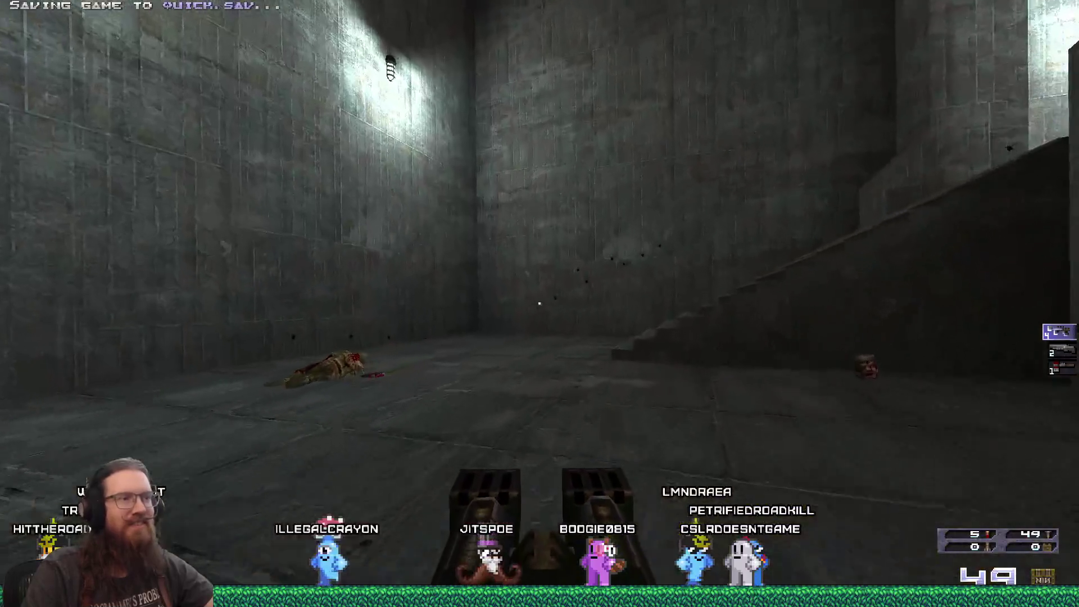
key("w")
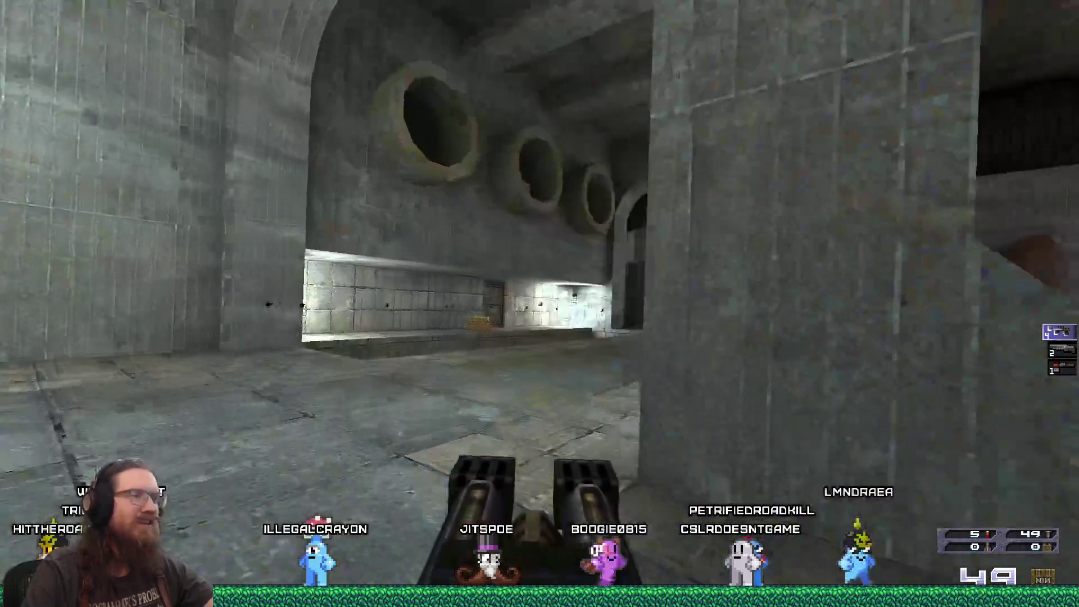
key("w")
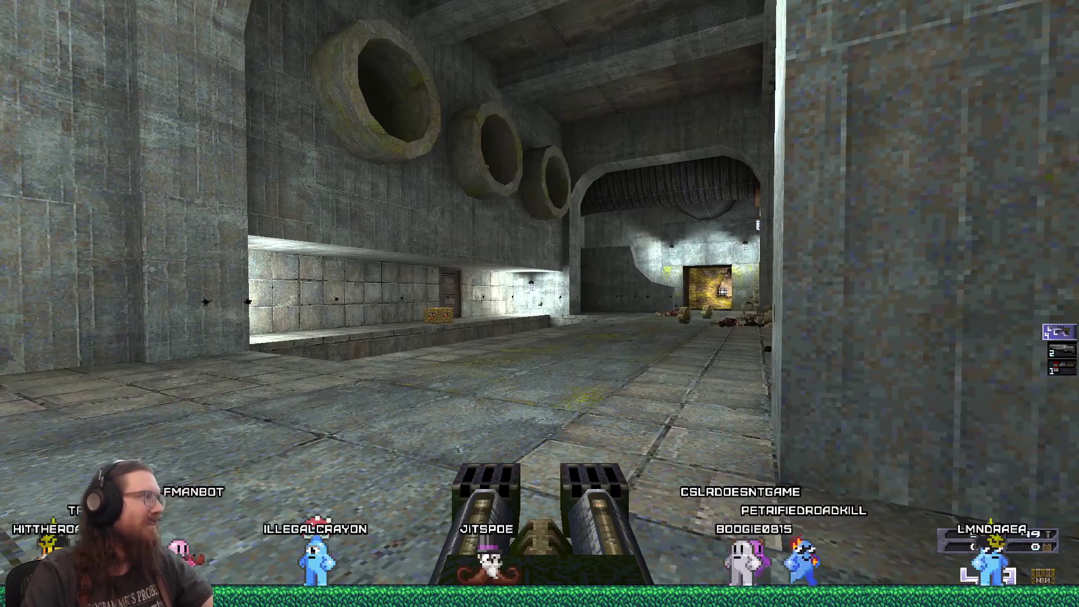
key("w")
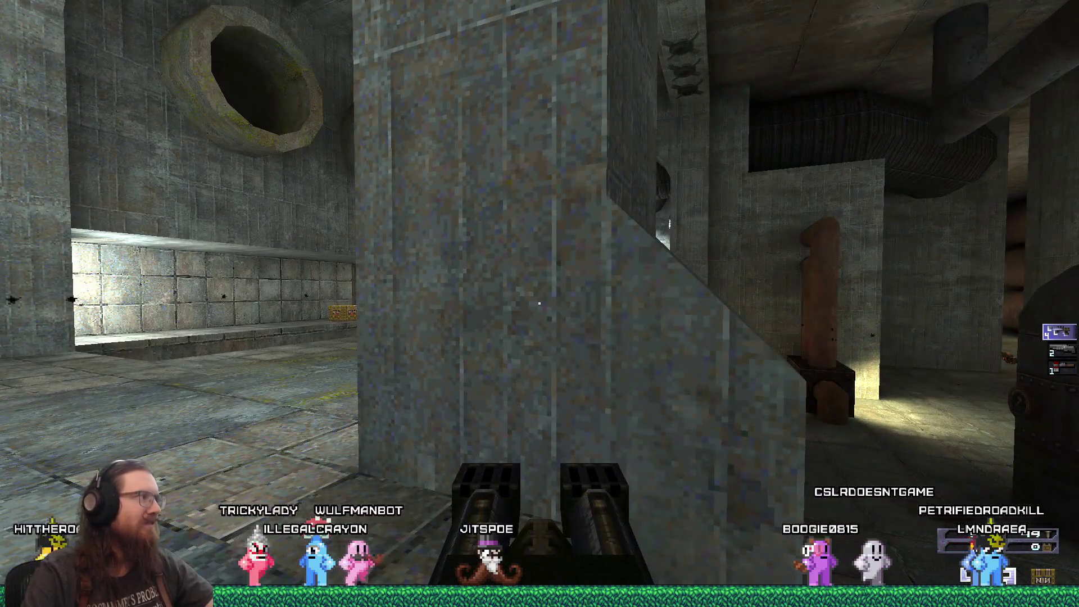
key("w")
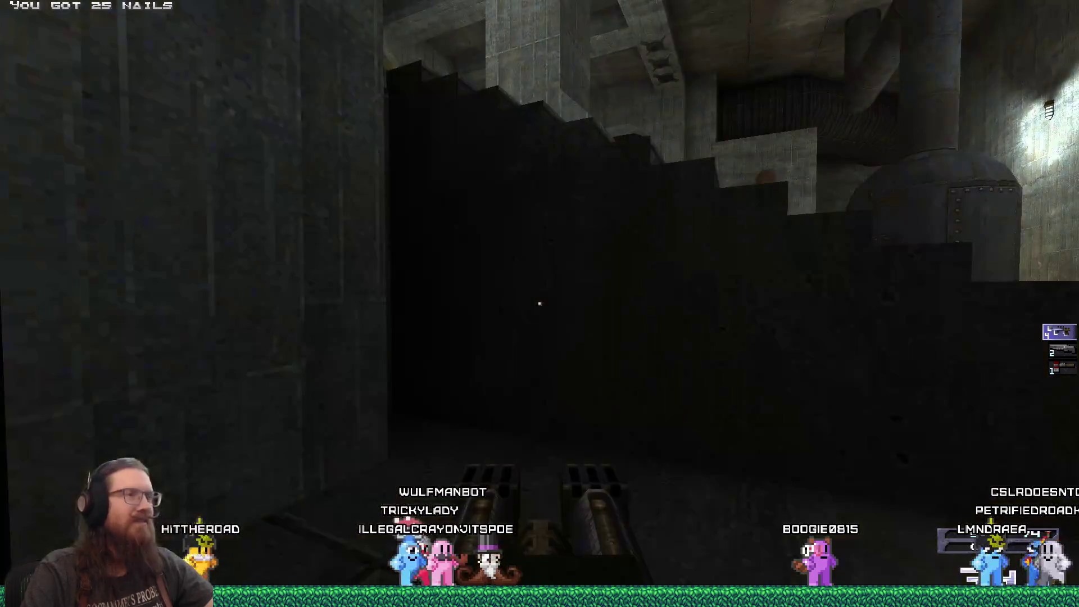